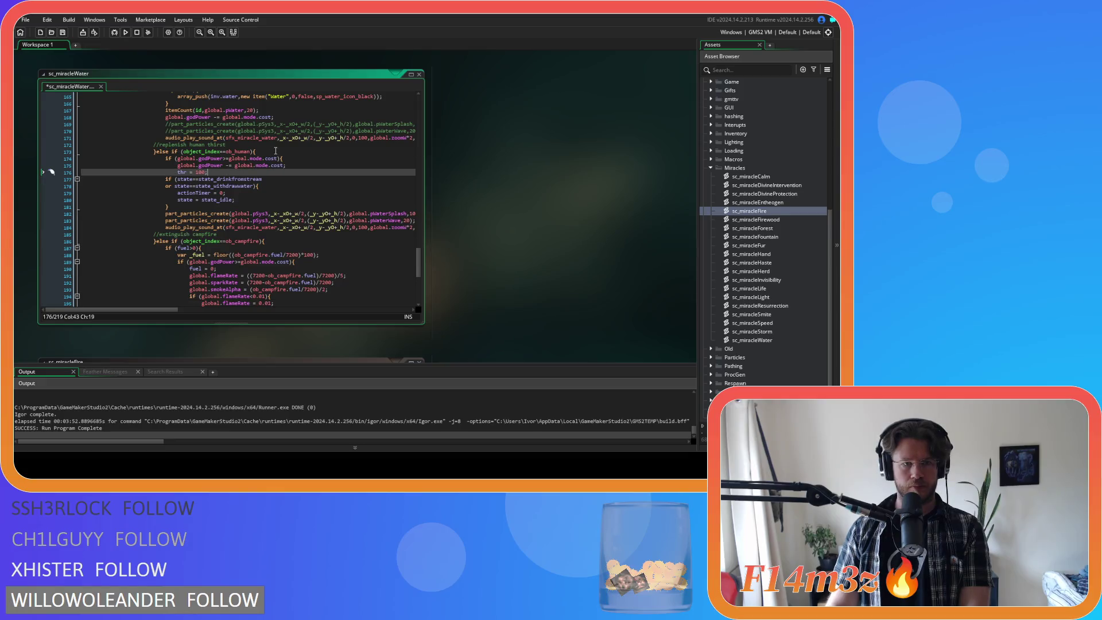
Delete the godPower check in the ob_human thirst branch, dedent its two lines, and save
left_click(273, 152)
left_click_drag(283, 158, 63, 161)
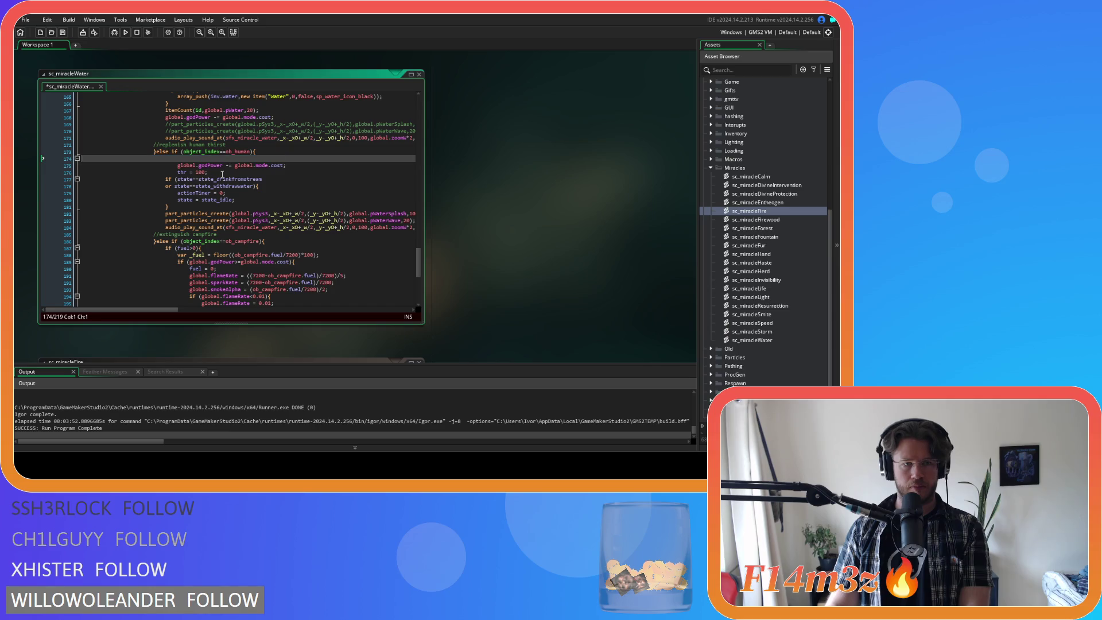
key("Delete")
key("Delete")
key("shift+Down")
key("shift+Down")
key("shift+Tab")
left_click(248, 187)
key("ctrl+s")
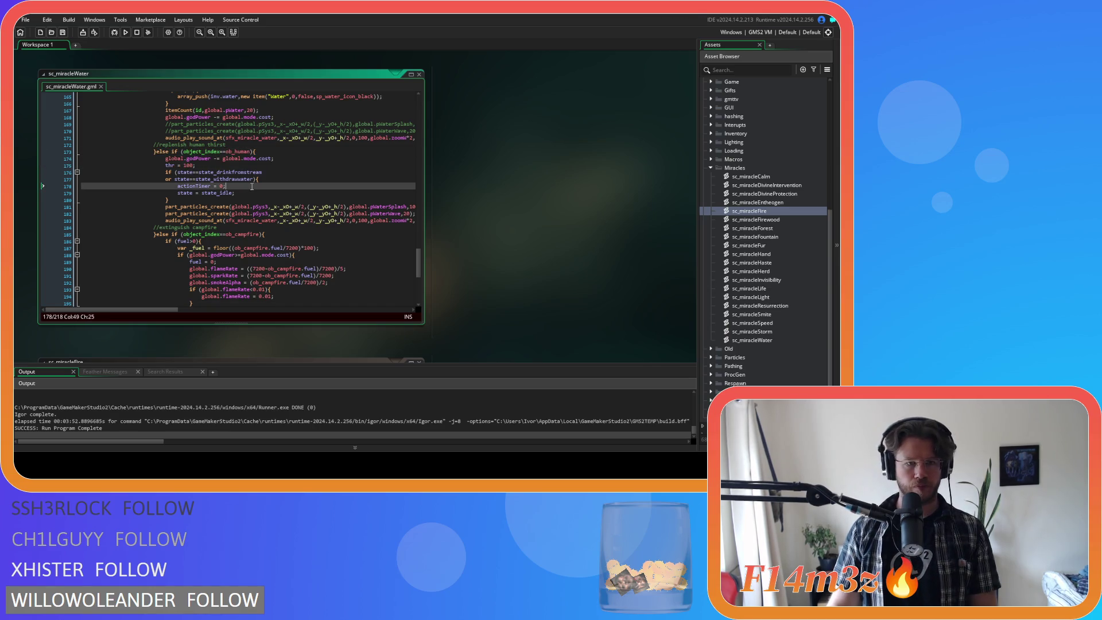
Move down to the campfire branch's fuel check and select its block
scroll(250, 186, "down", 4)
left_click(230, 155)
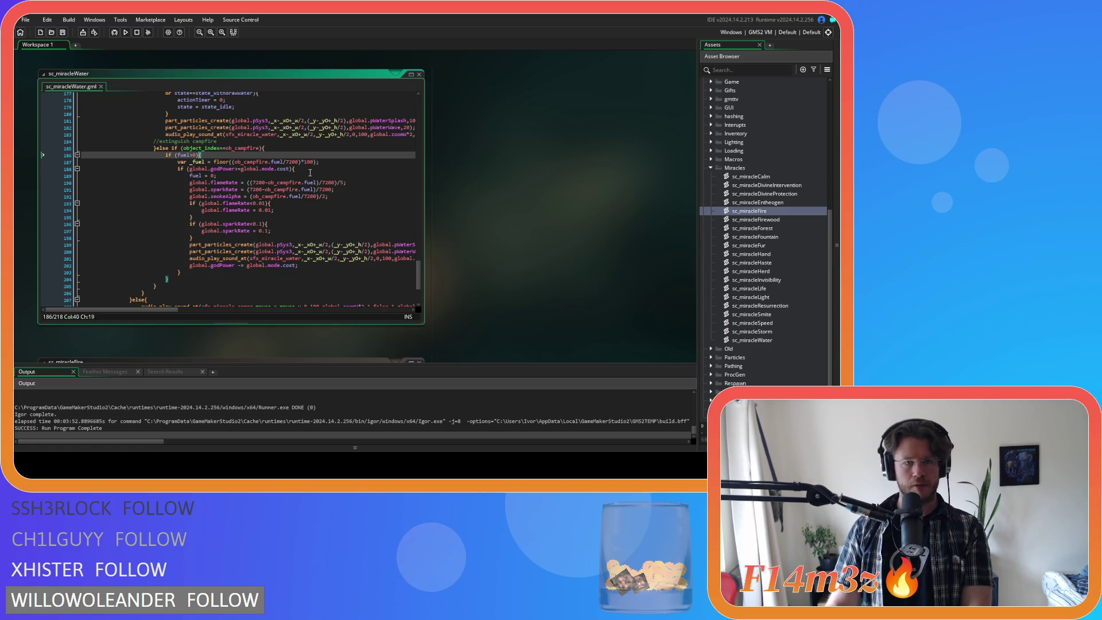
mouse_move(421, 269)
left_mouse_down()
mouse_move(405, 108)
mouse_move(400, 122)
left_mouse_up()
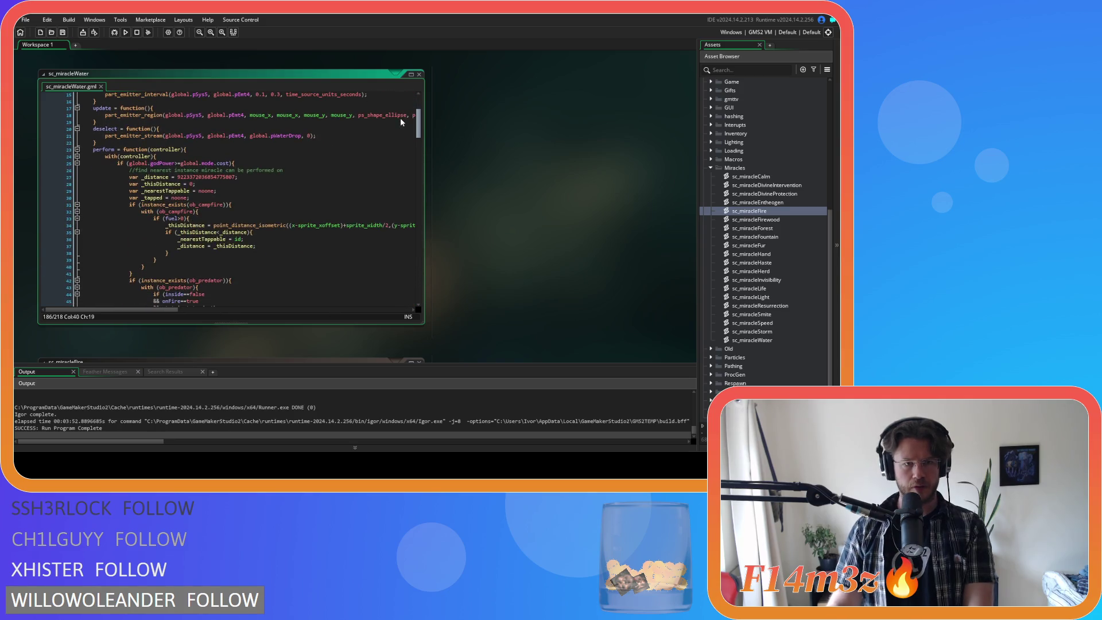
scroll(401, 118, "down", 2)
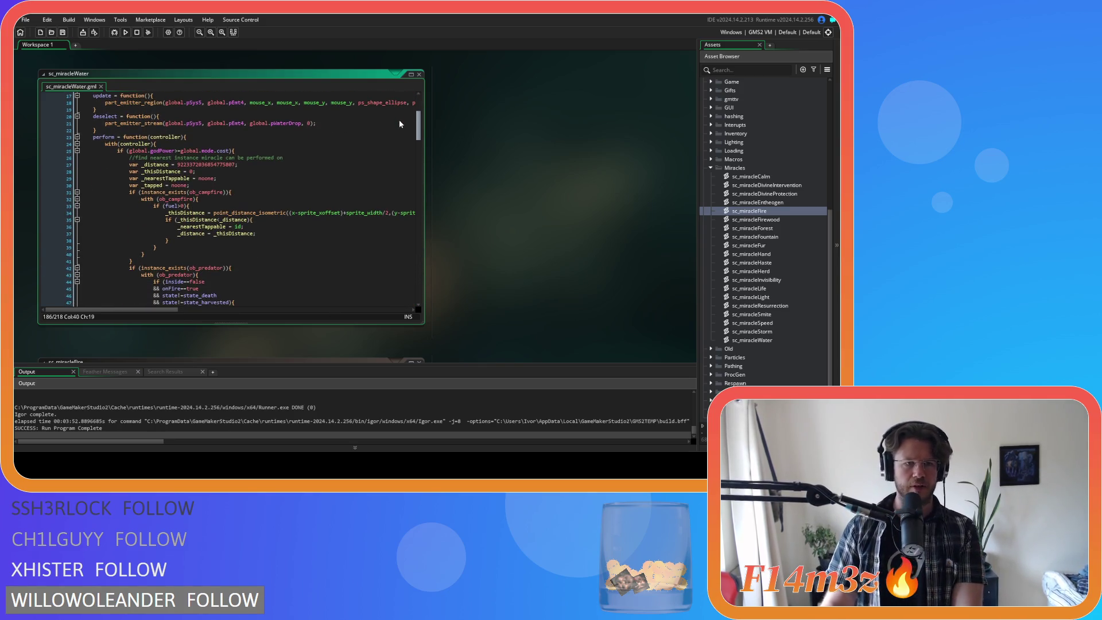
scroll(400, 124, "down", 3)
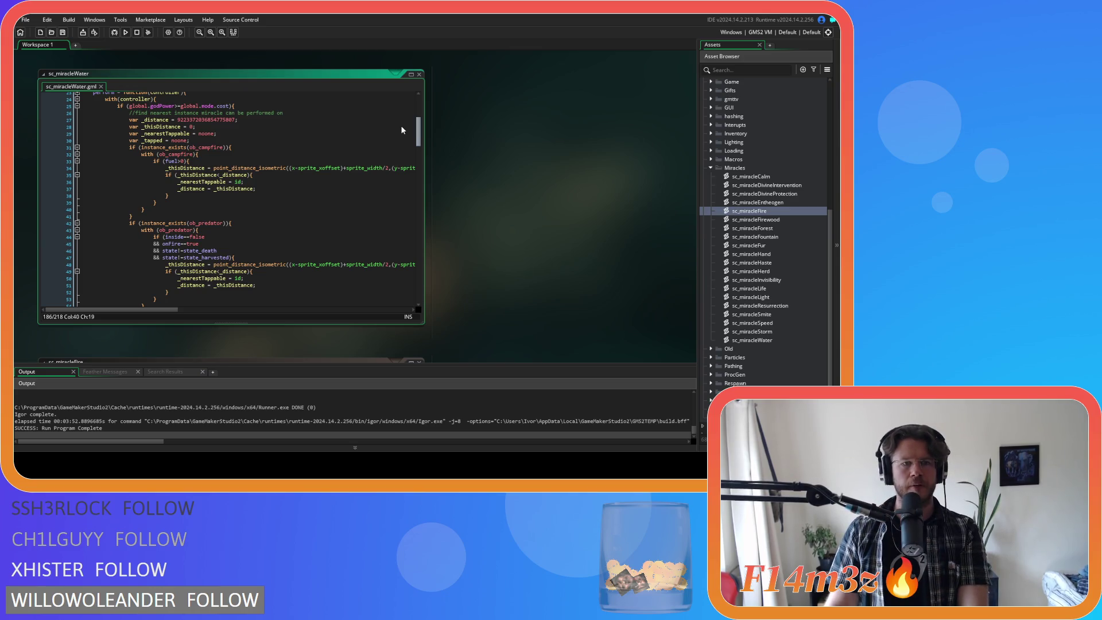
scroll(400, 125, "down", 3)
scroll(398, 141, "up", 5)
scroll(399, 126, "down", 20)
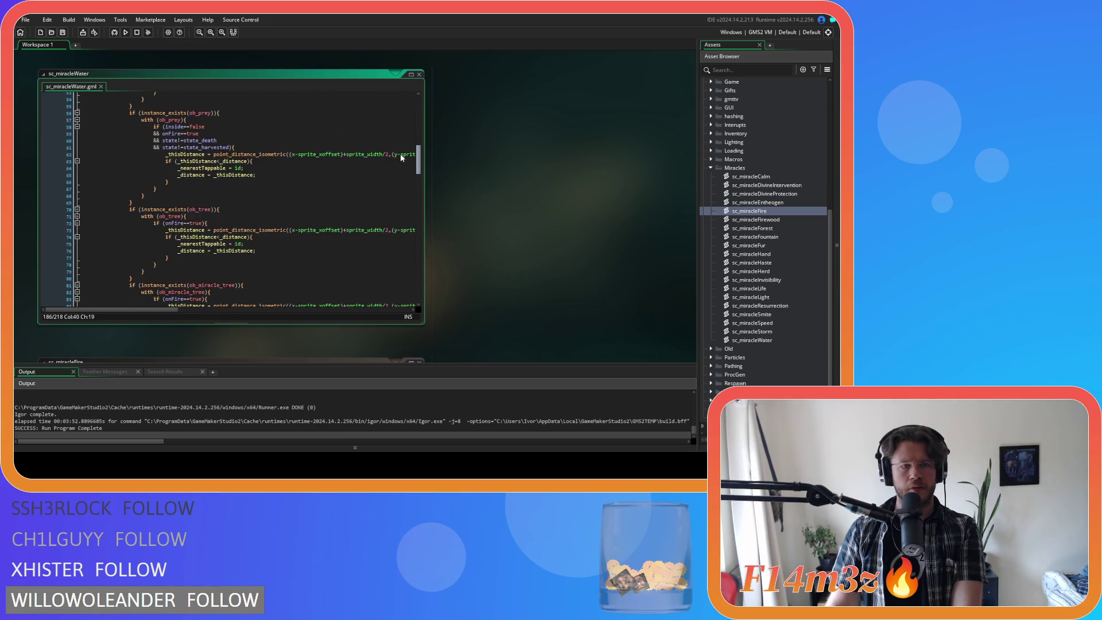
scroll(406, 291, "up", 4)
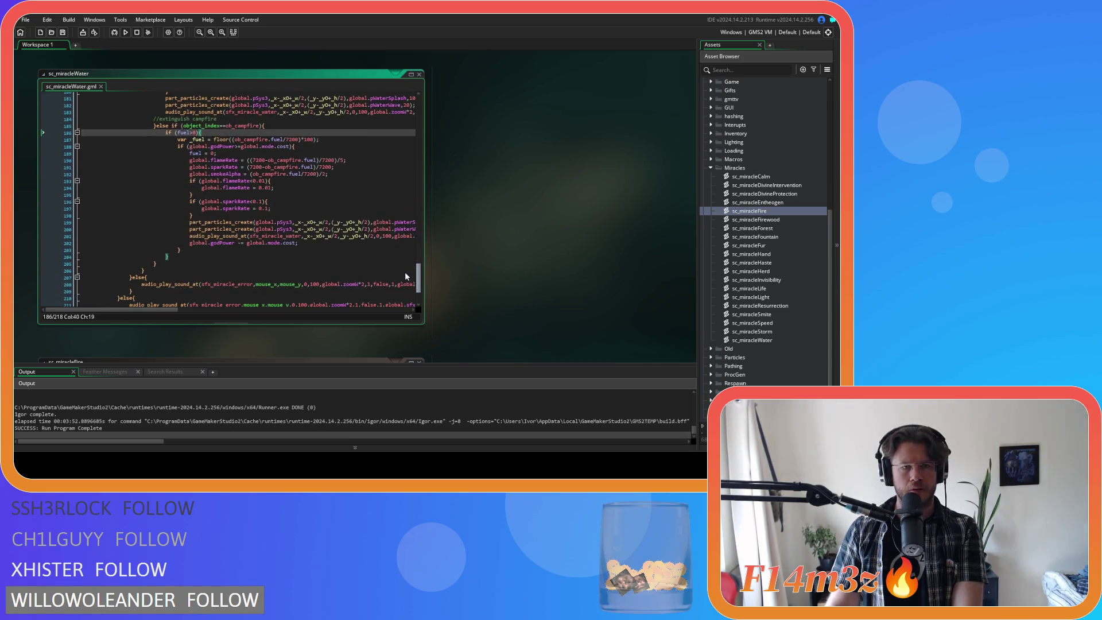
left_click_drag(213, 132, 37, 125)
Remove the if (fuel>0){ line and its stray closing brace from the campfire branch
key("BackSpace")
key("BackSpace")
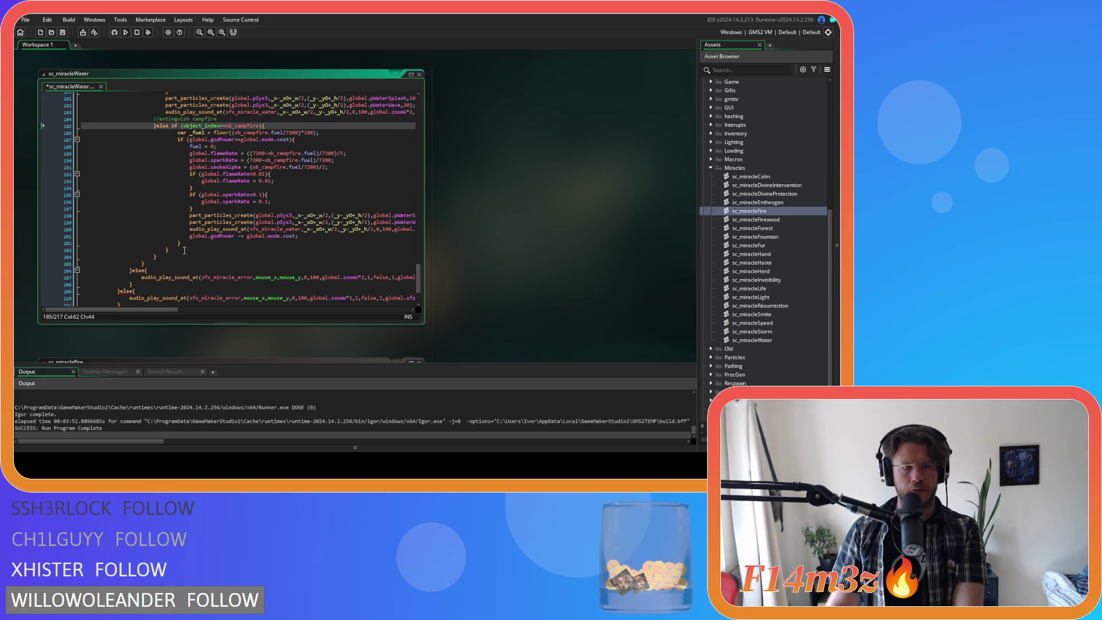
key("ctrl+z")
key("ctrl+z")
left_click(230, 132)
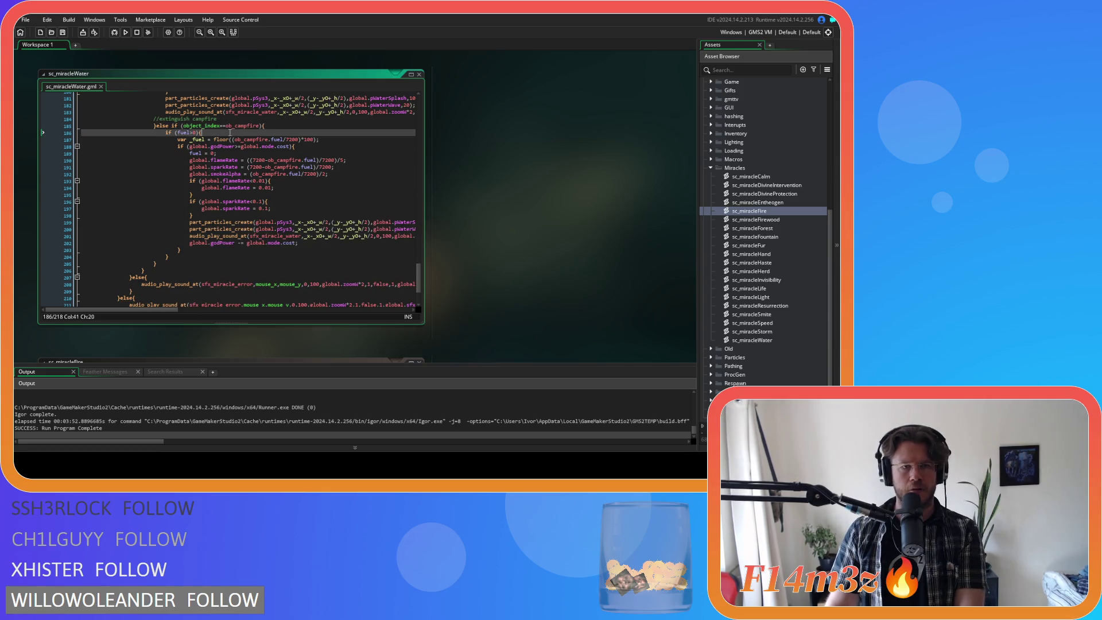
left_click(169, 256)
key("BackSpace")
key("BackSpace")
key("BackSpace")
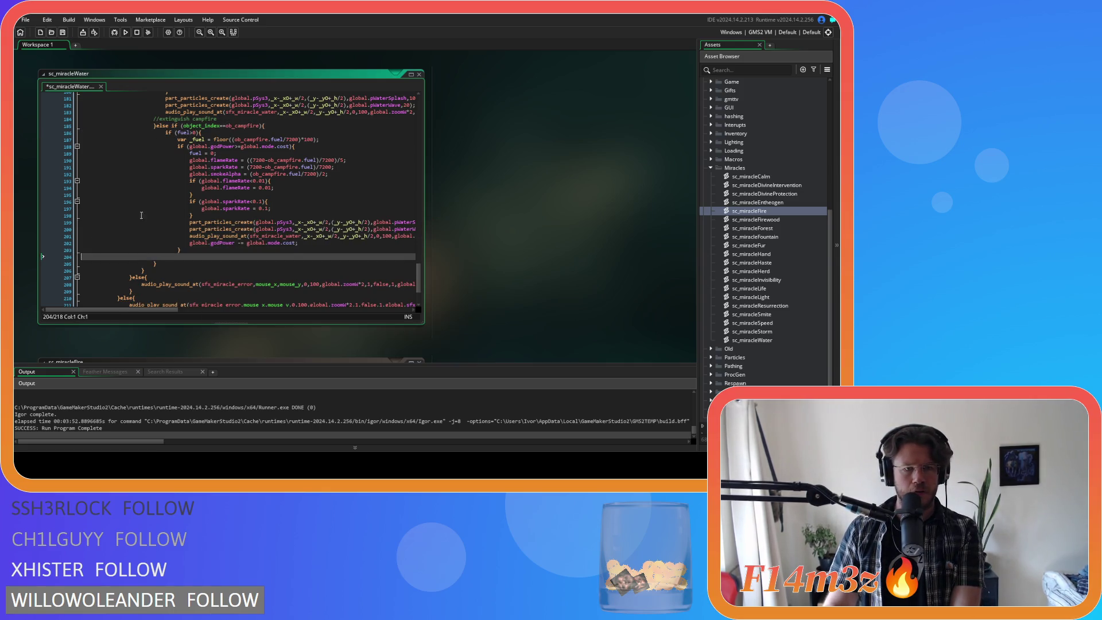
left_click(207, 133)
key("BackSpace")
key("BackSpace")
key("BackSpace")
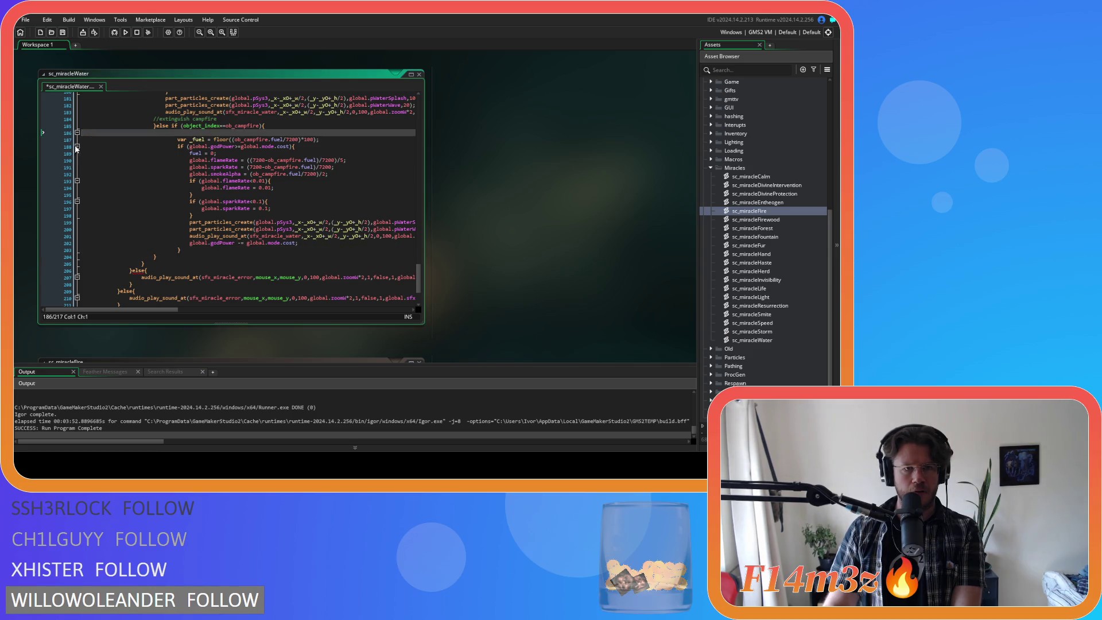
Outdent campfire lines 186–202 one level, save, and add the missing ) to the _fuel line
mouse_move(191, 245)
left_mouse_down()
mouse_move(144, 224)
mouse_move(44, 130)
left_mouse_up()
key("shift+Tab")
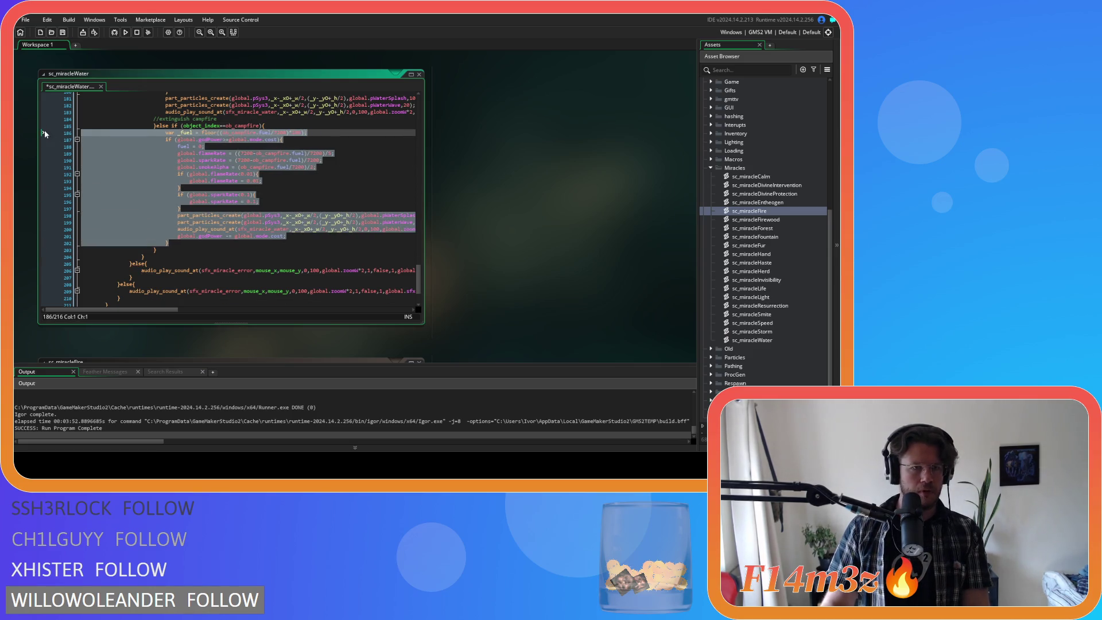
left_click(295, 167)
key("ctrl+s")
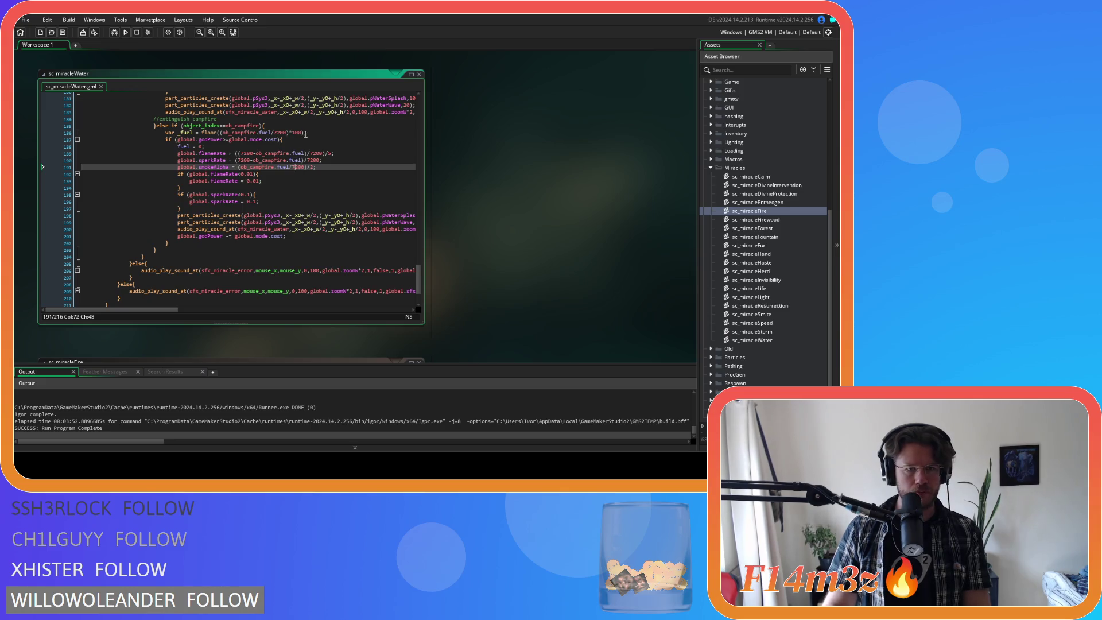
left_click(303, 134)
type(")")
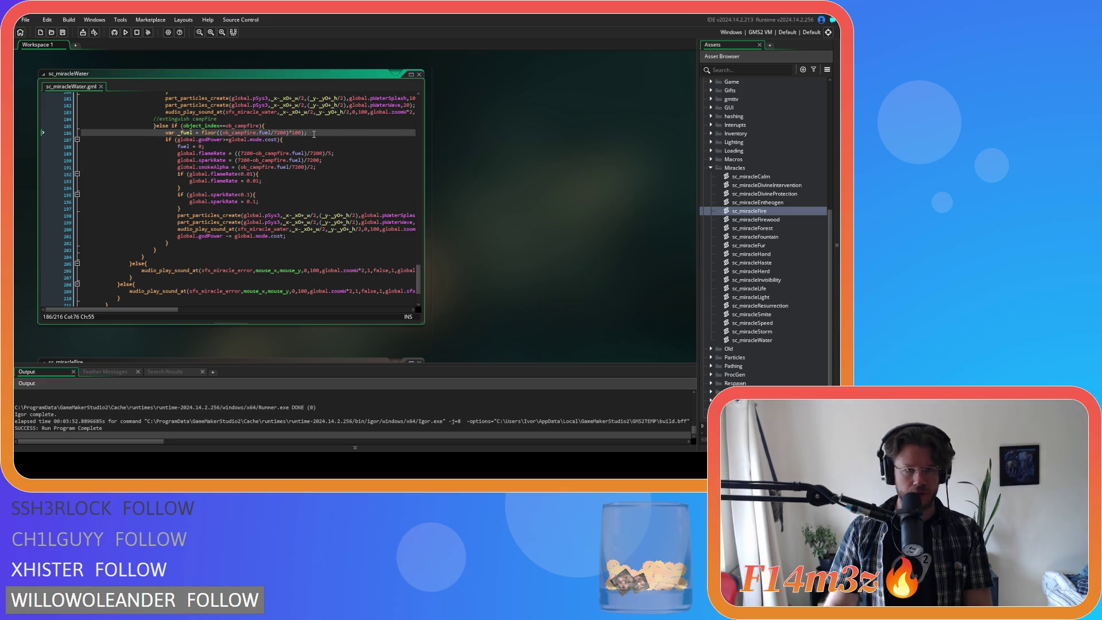
mouse_move(161, 310)
left_mouse_down()
mouse_move(255, 311)
mouse_move(130, 308)
left_mouse_up()
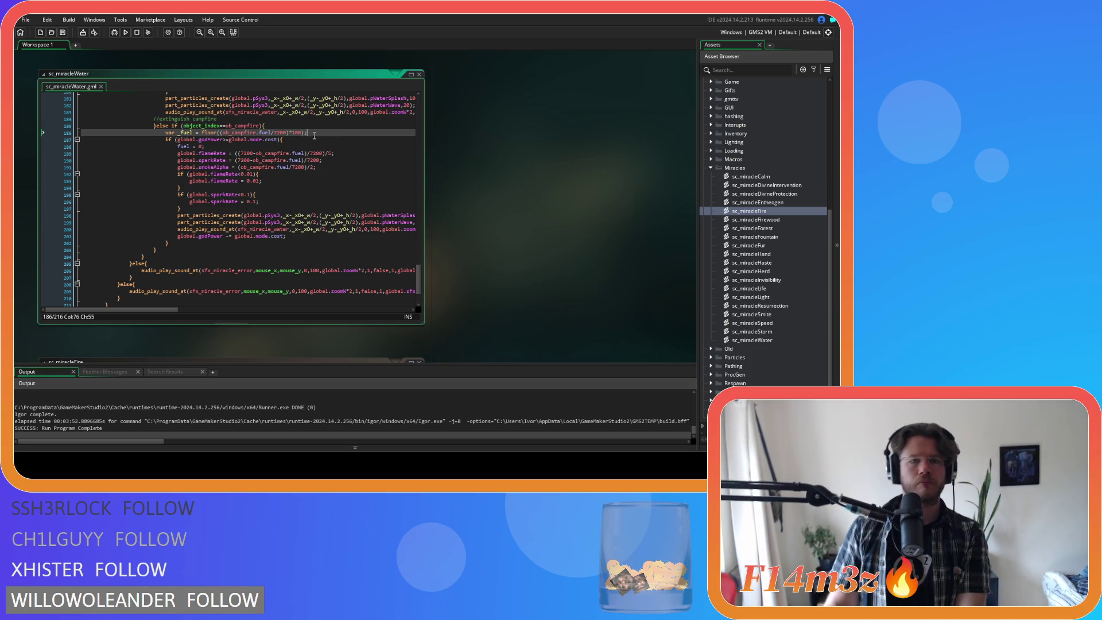
Delete the var _fuel line and the stray closing brace in the campfire branch
key("shift+Home")
key("BackSpace")
key("BackSpace")
left_click(302, 154)
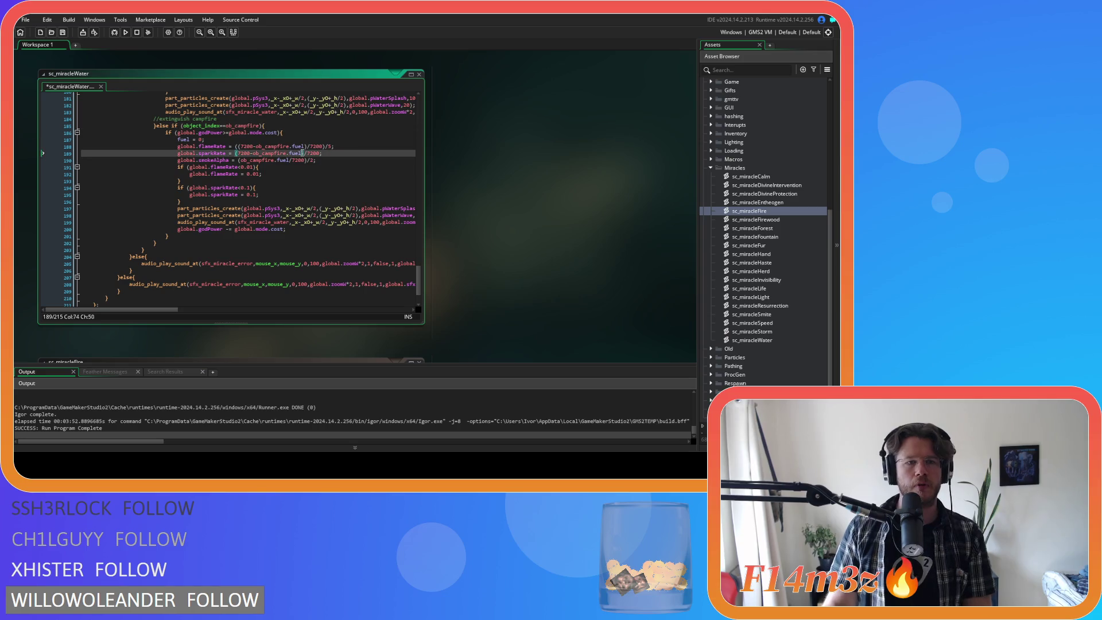
left_click(304, 134)
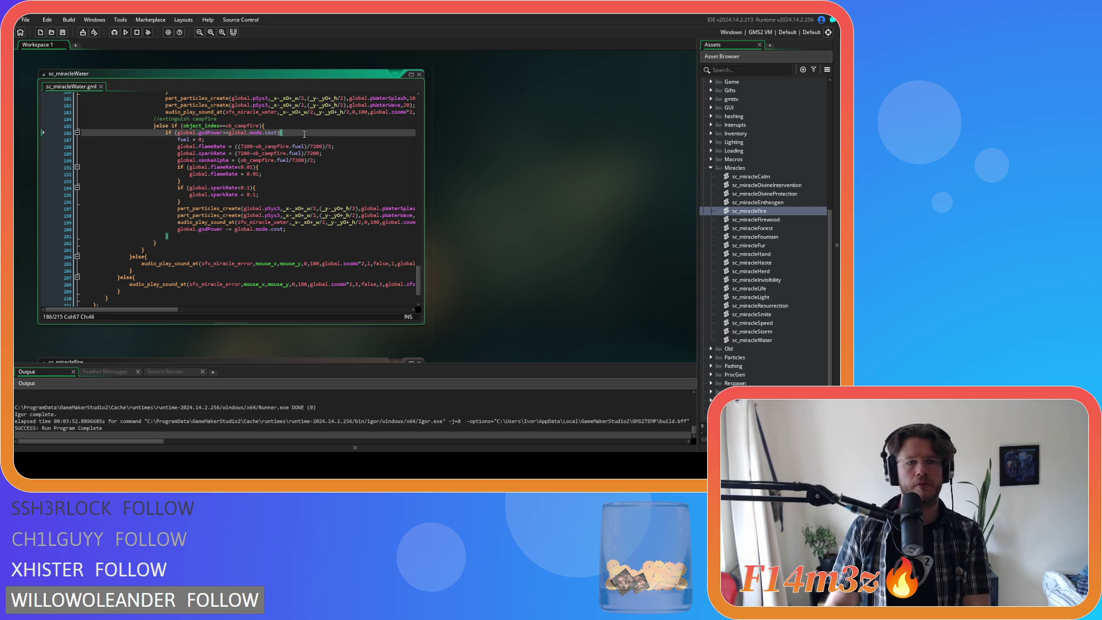
left_click(174, 237)
key("shift+Home")
key("shift+Home")
key("BackSpace")
key("BackSpace")
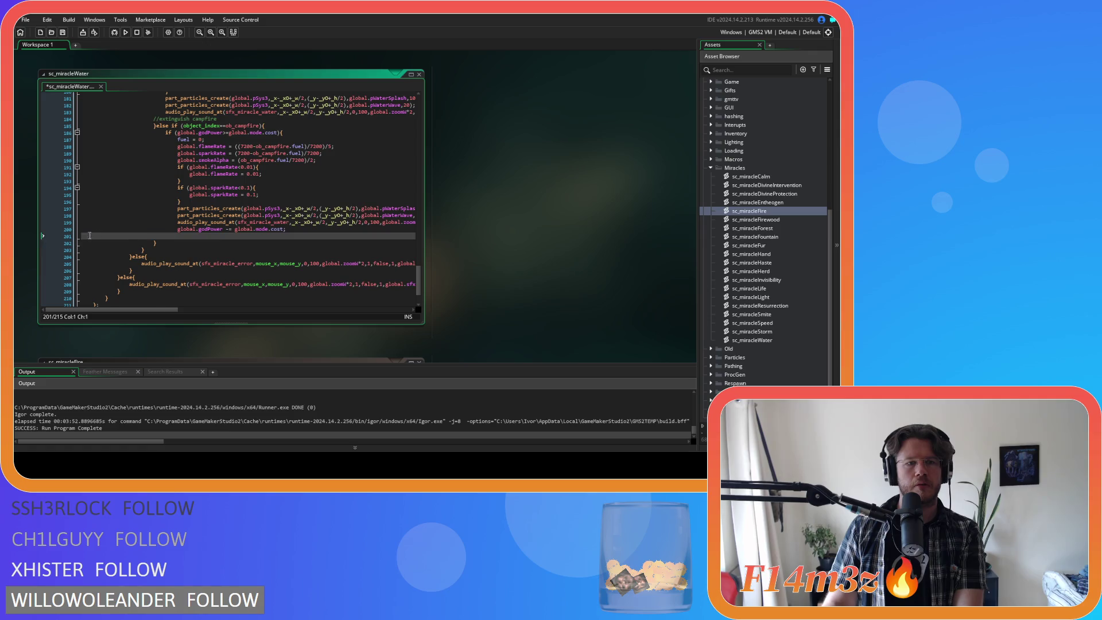
Delete the campfire godPower check line, outdent lines 186–199 one level, and save
left_click(289, 133)
key("shift+Home")
key("shift+Home")
key("BackSpace")
key("BackSpace")
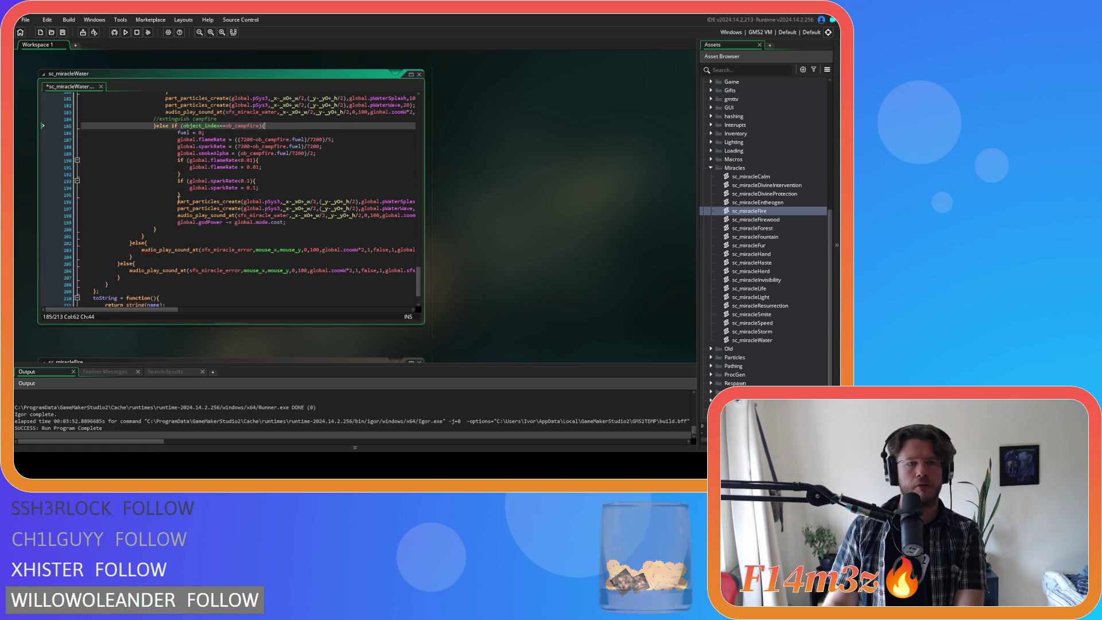
left_click_drag(299, 220, 57, 130)
key("shift+Tab")
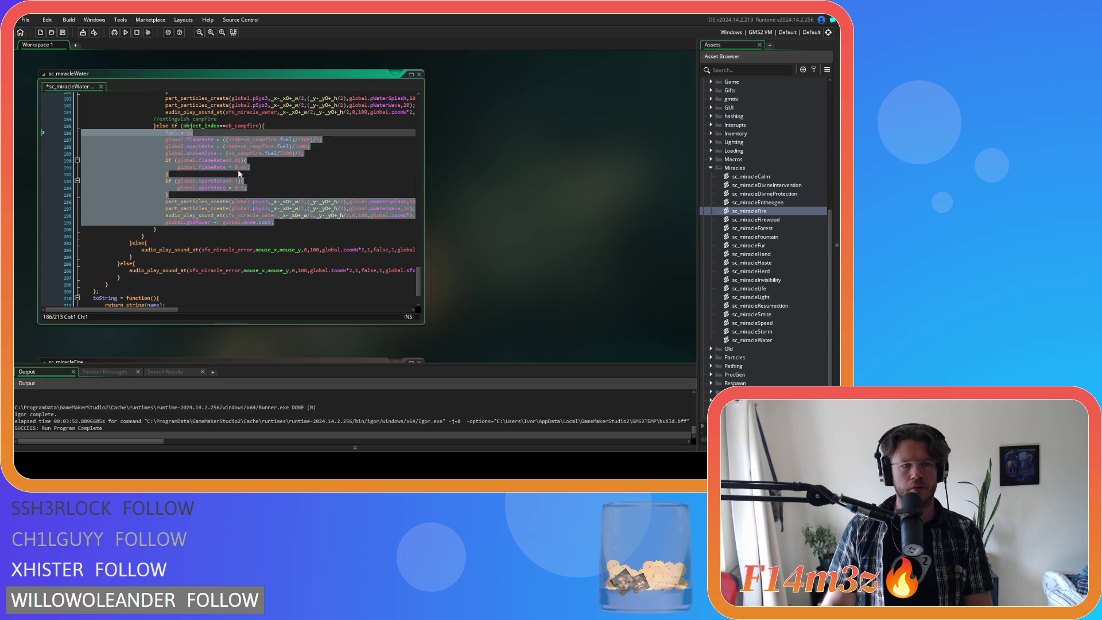
left_click(272, 174)
key("ctrl+s")
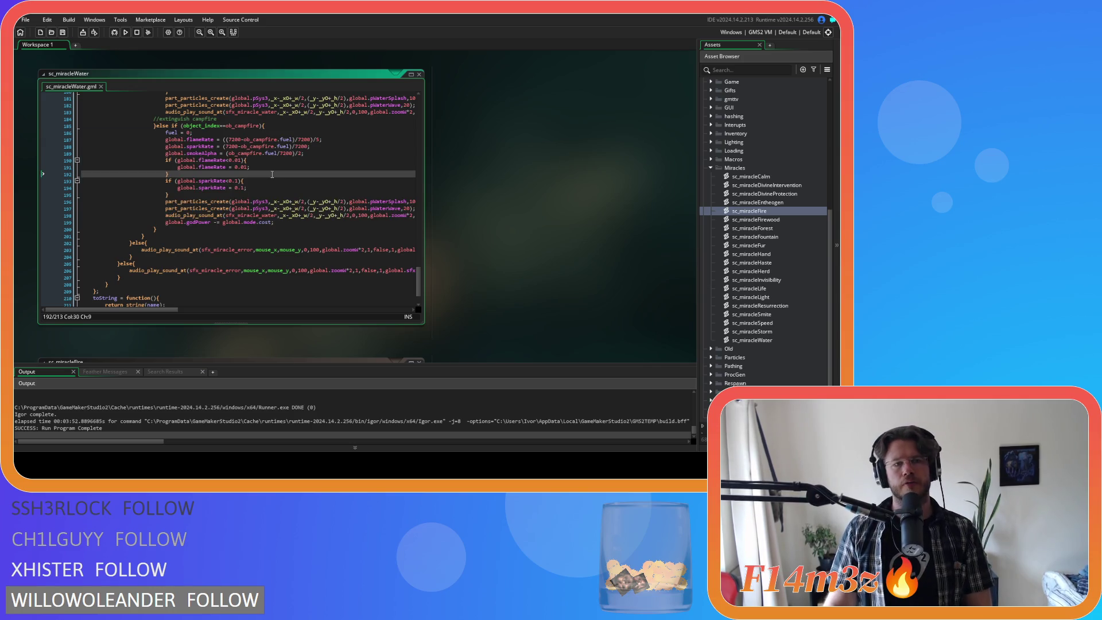
Review the godPower deduction, the fuel = 0 line, and the global.sparkRate line
left_click(302, 225)
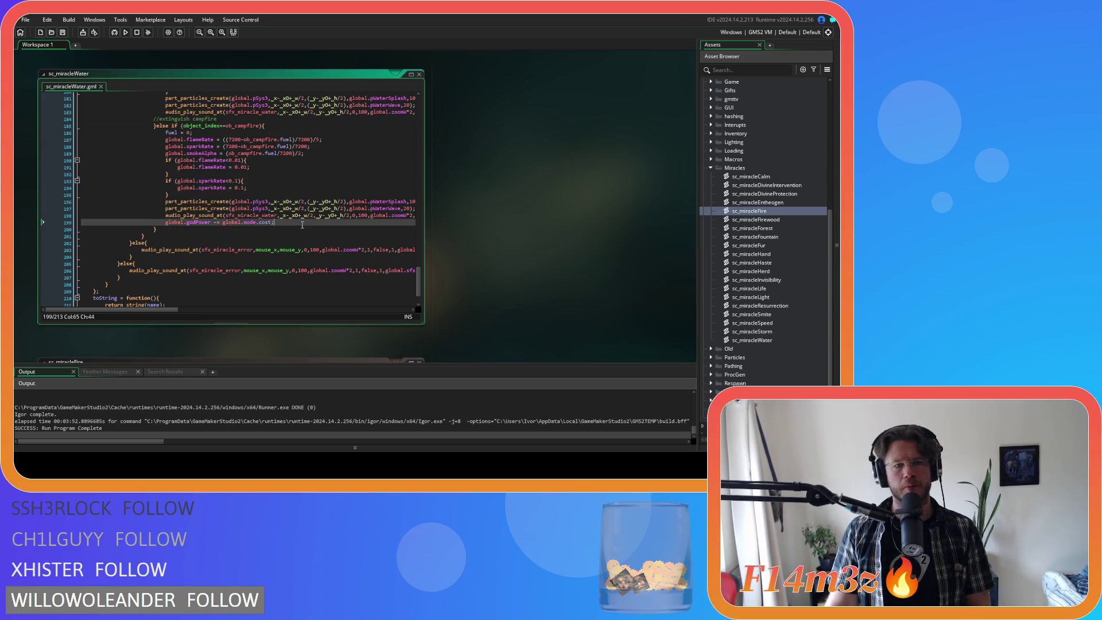
left_click_drag(166, 132, 193, 132)
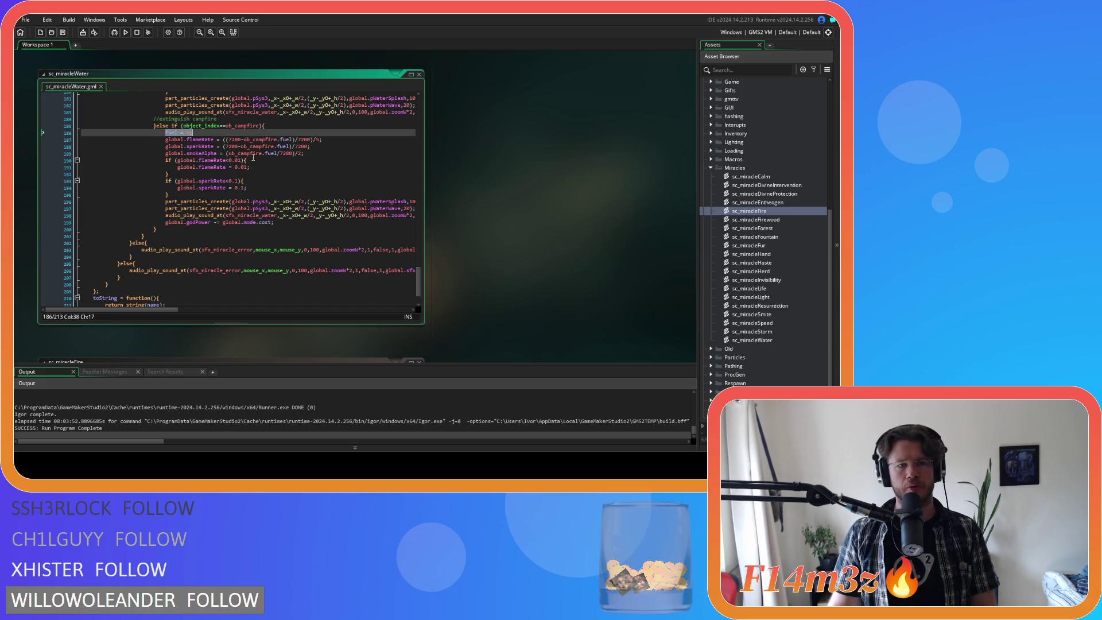
key("Down")
key("Down")
key("Down")
key("Up")
key("Up")
key("Up")
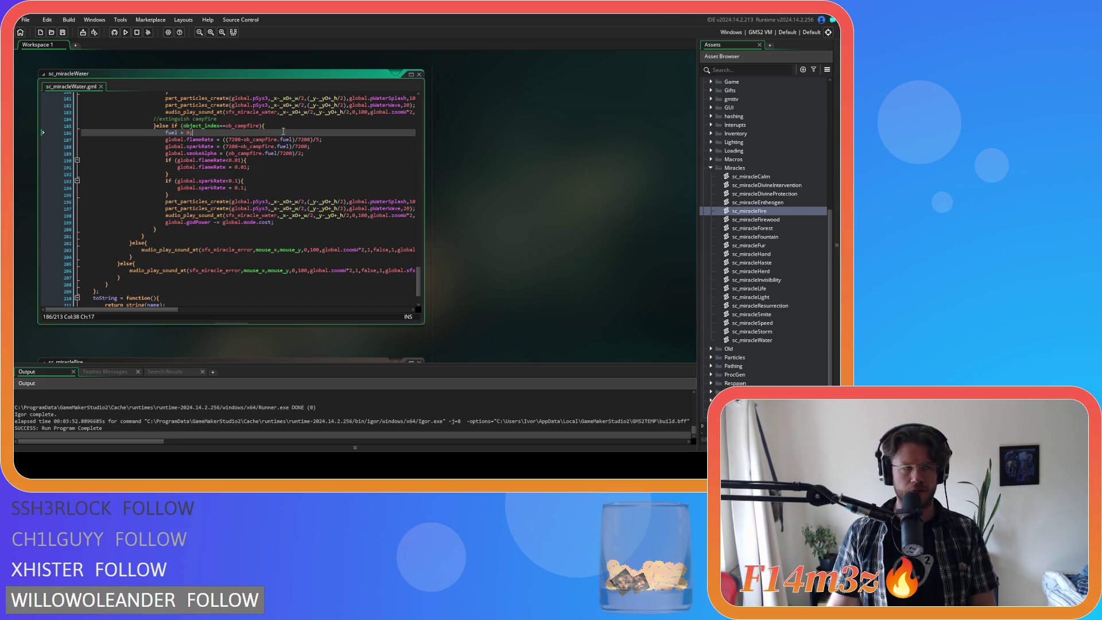
left_click(296, 146)
scroll(319, 151, "up", 2)
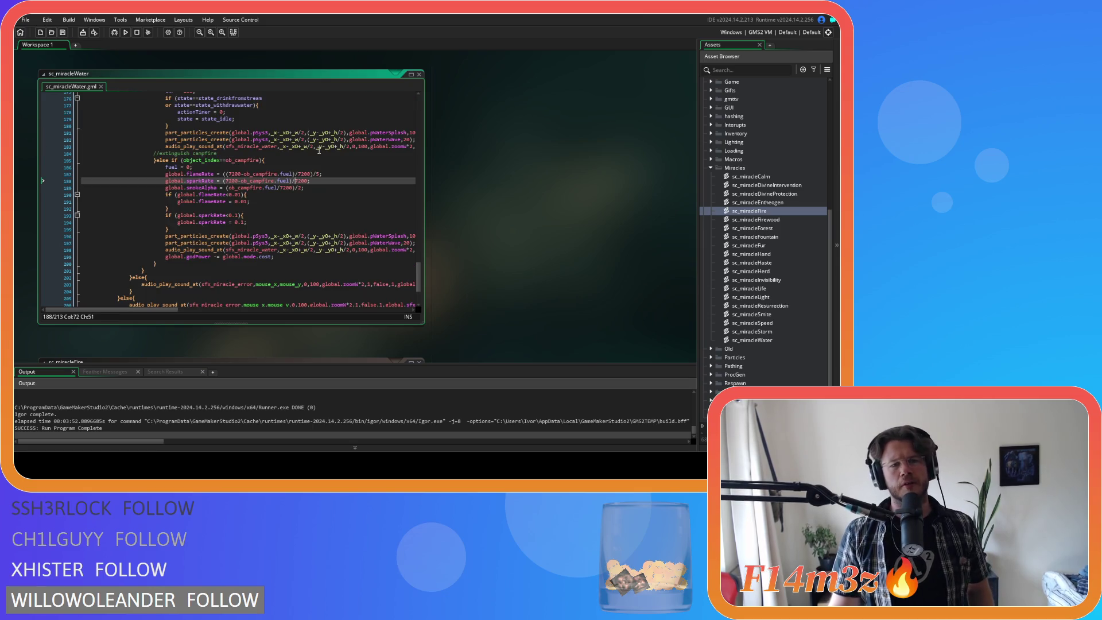
Move the ob_human branch's godPower deduction below its state reset and save
scroll(318, 151, "up", 4)
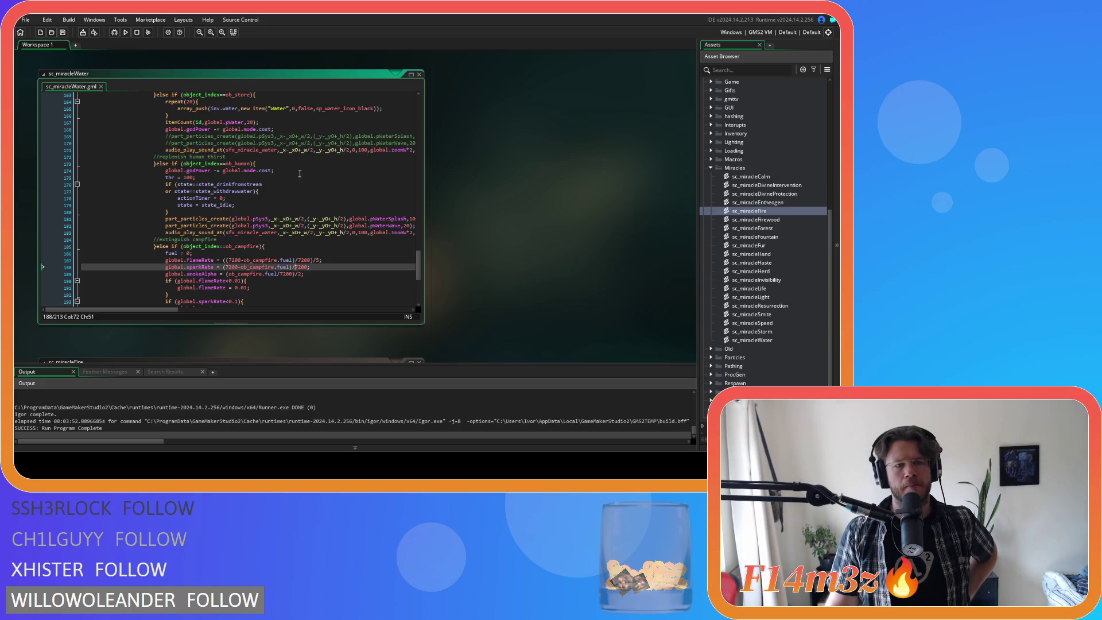
left_click_drag(277, 170, 167, 171)
key("ctrl+c")
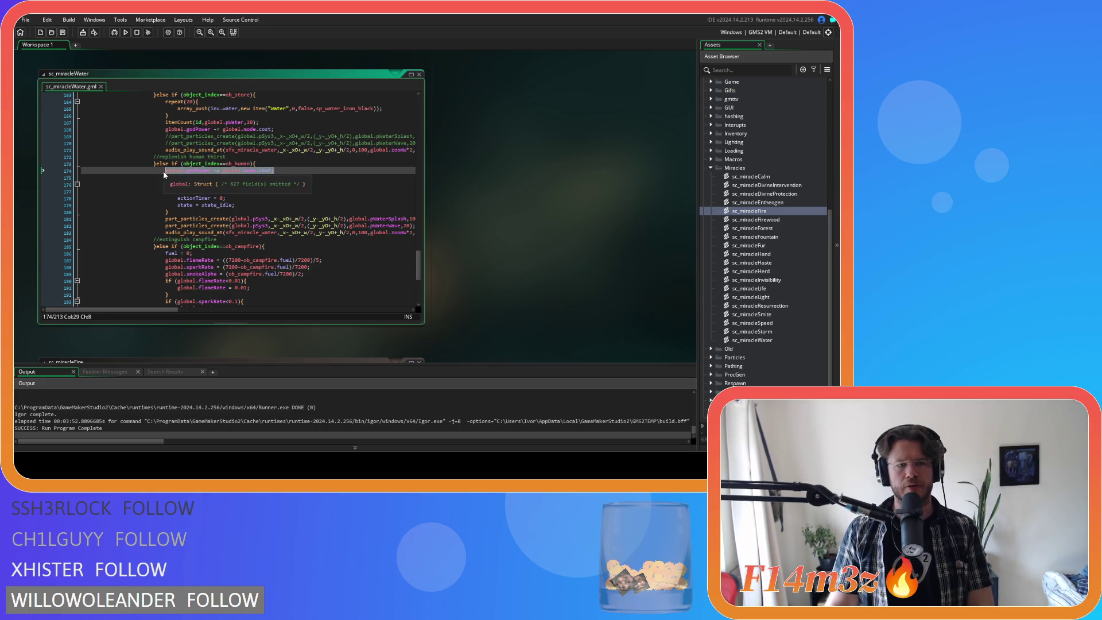
key("BackSpace")
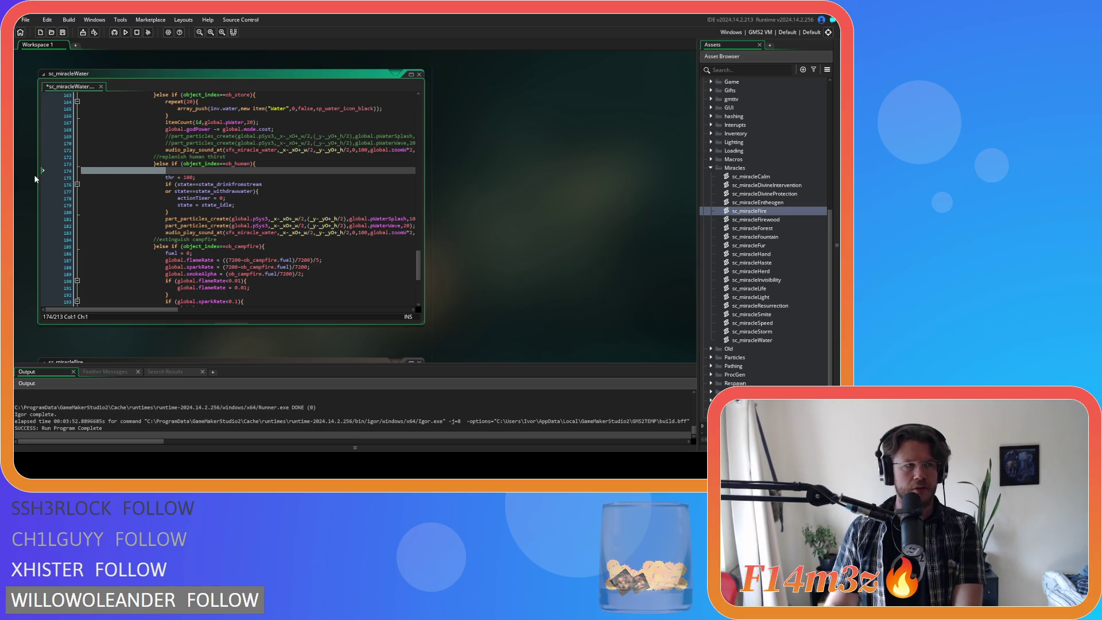
key("BackSpace")
key("BackSpace")
key("BackSpace")
left_click(241, 206)
key("Return")
key("ctrl+v")
key("ctrl+s")
Move the extinguish branch's godPower deduction below extinguishment = 100 and save
scroll(335, 184, "up", 2)
scroll(336, 185, "up", 3)
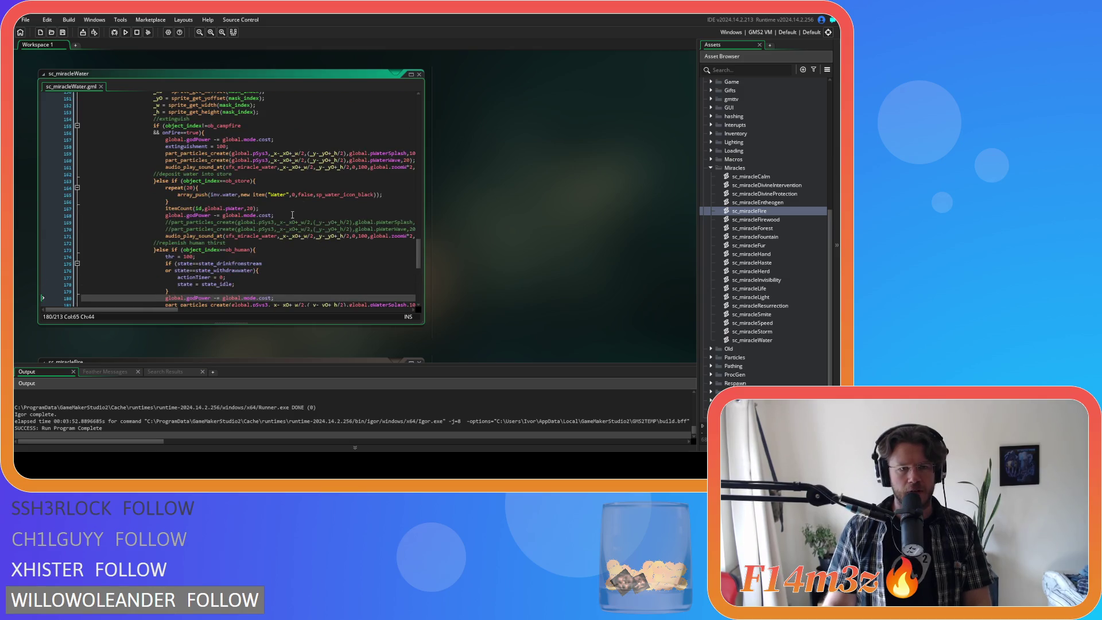
left_click(297, 212)
scroll(297, 212, "up", 2)
scroll(297, 212, "up", 2)
left_click_drag(274, 208, 164, 207)
key("Delete")
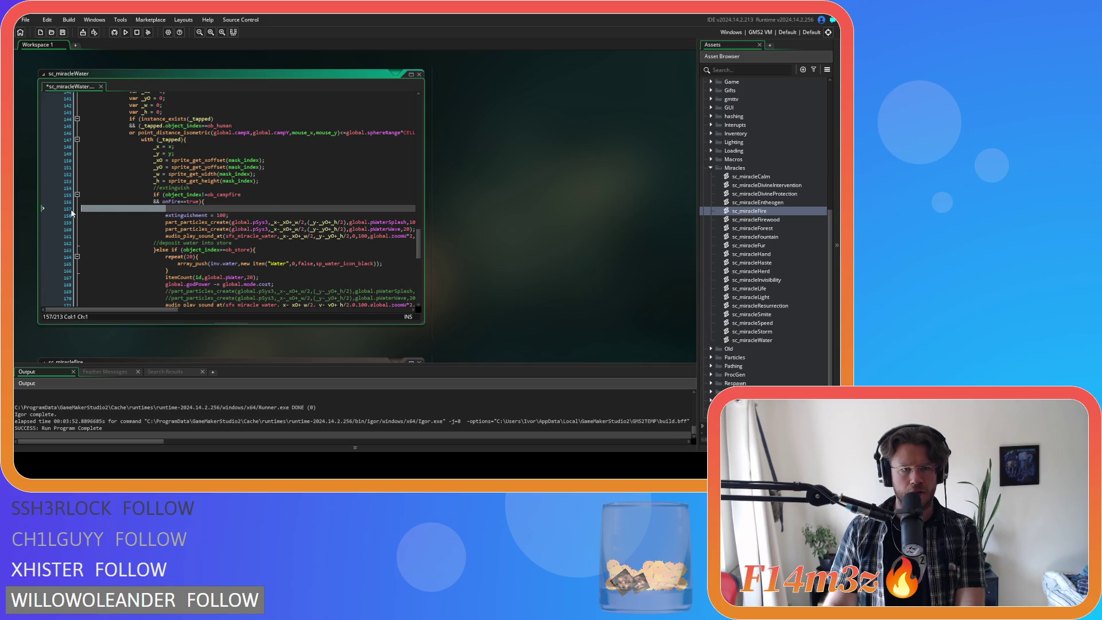
key("Delete")
left_click(251, 210)
key("Return")
key("ctrl+v")
key("ctrl+s")
Scroll through sc_miracleWater to check the relocated godPower deductions
scroll(365, 211, "down", 5)
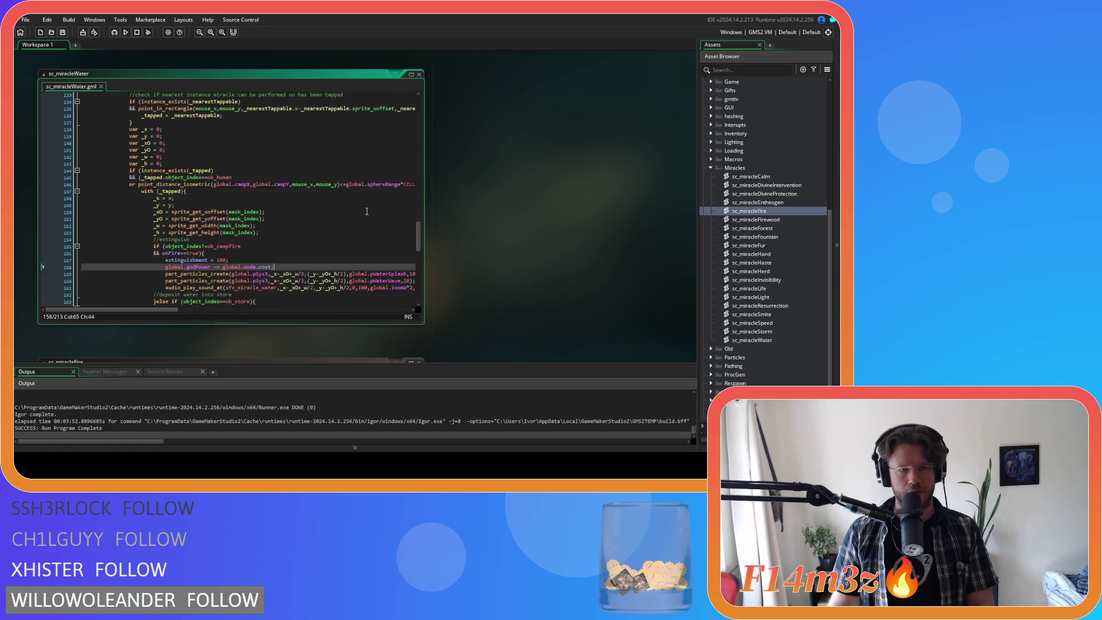
scroll(367, 211, "down", 8)
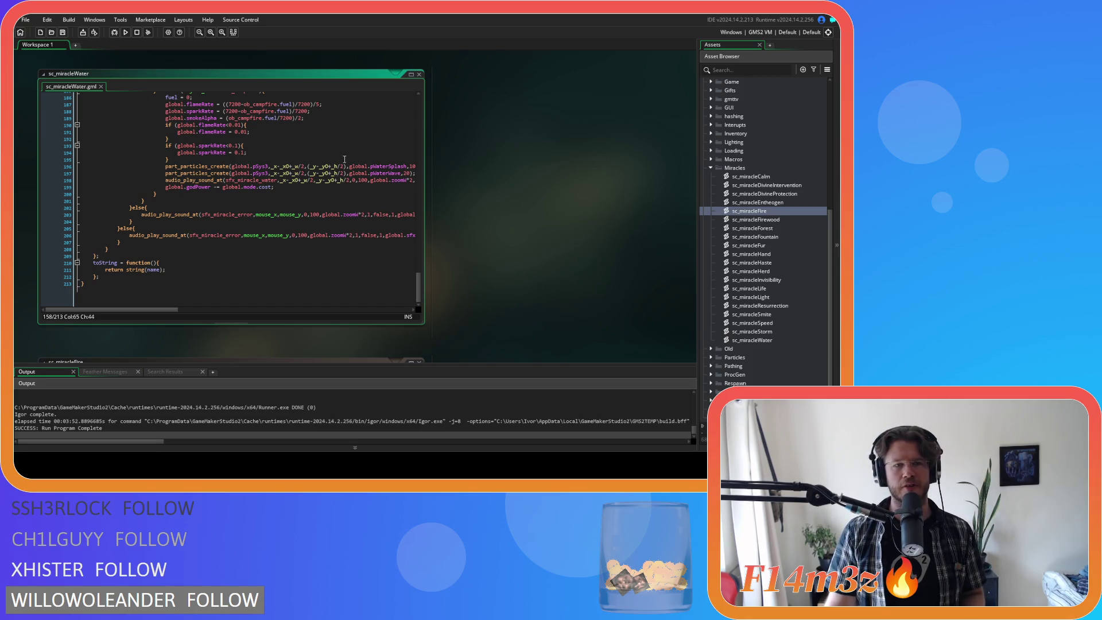
scroll(372, 216, "up", 3)
Move the campfire godPower deduction to just after the sparkRate check and save
left_click(311, 201)
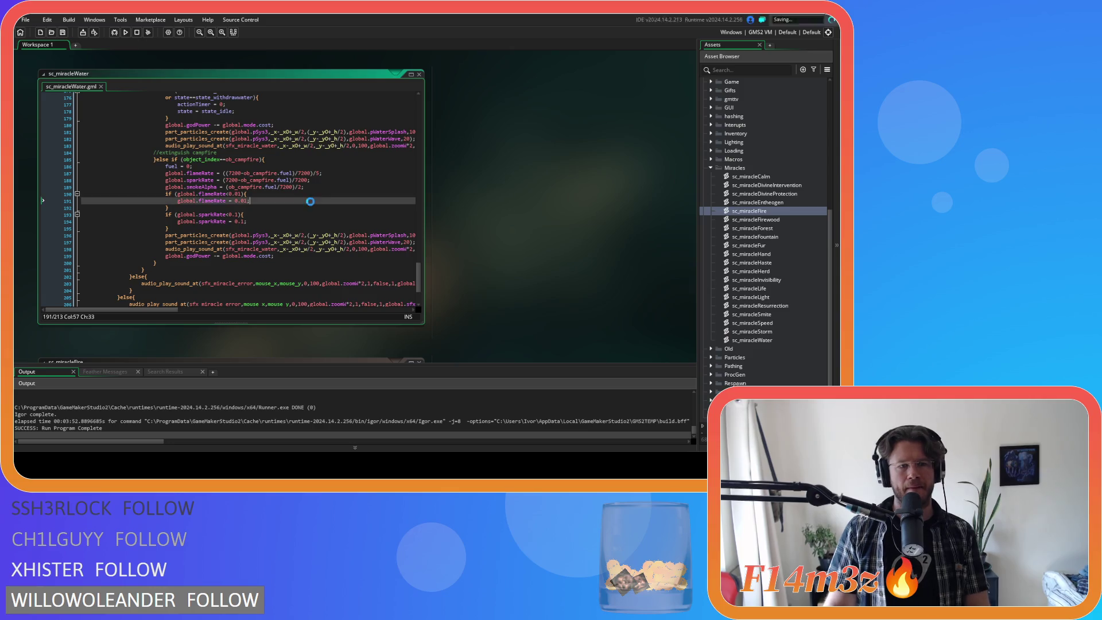
left_click(286, 256)
key("shift+Home")
key("BackSpace")
left_click_drag(166, 256, 107, 260)
key("BackSpace")
key("BackSpace")
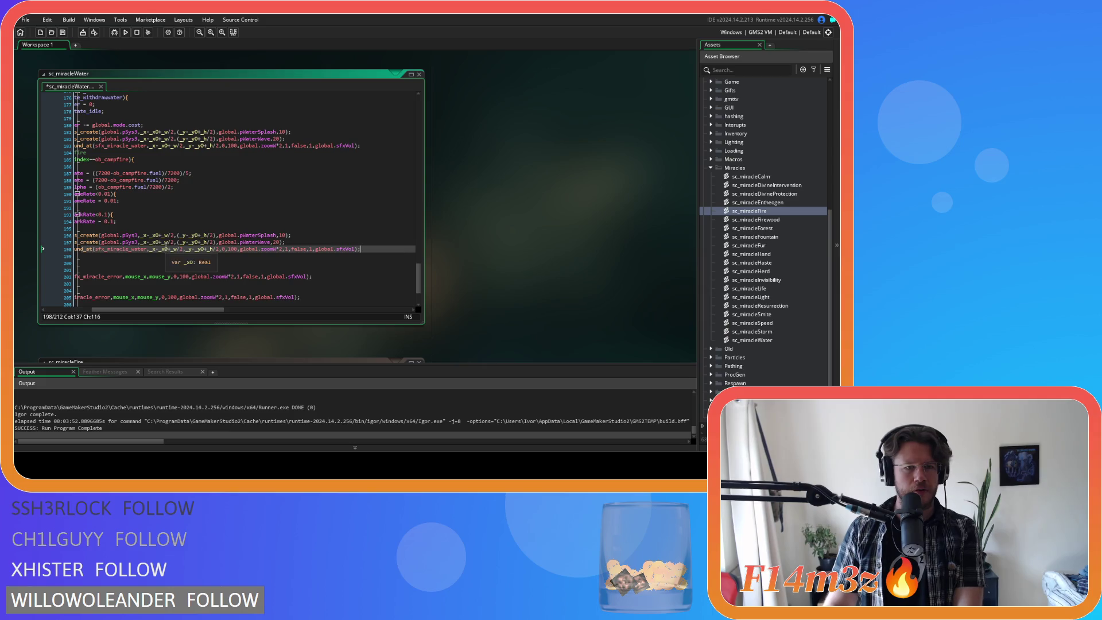
left_click(190, 226)
key("Return")
key("ctrl+v")
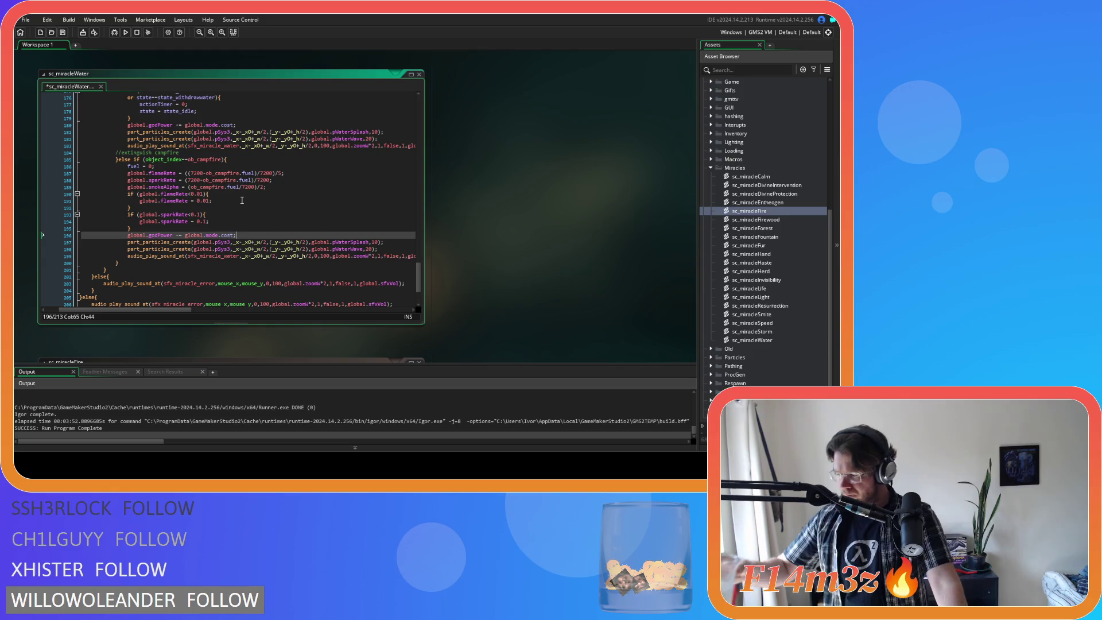
key("ctrl+s")
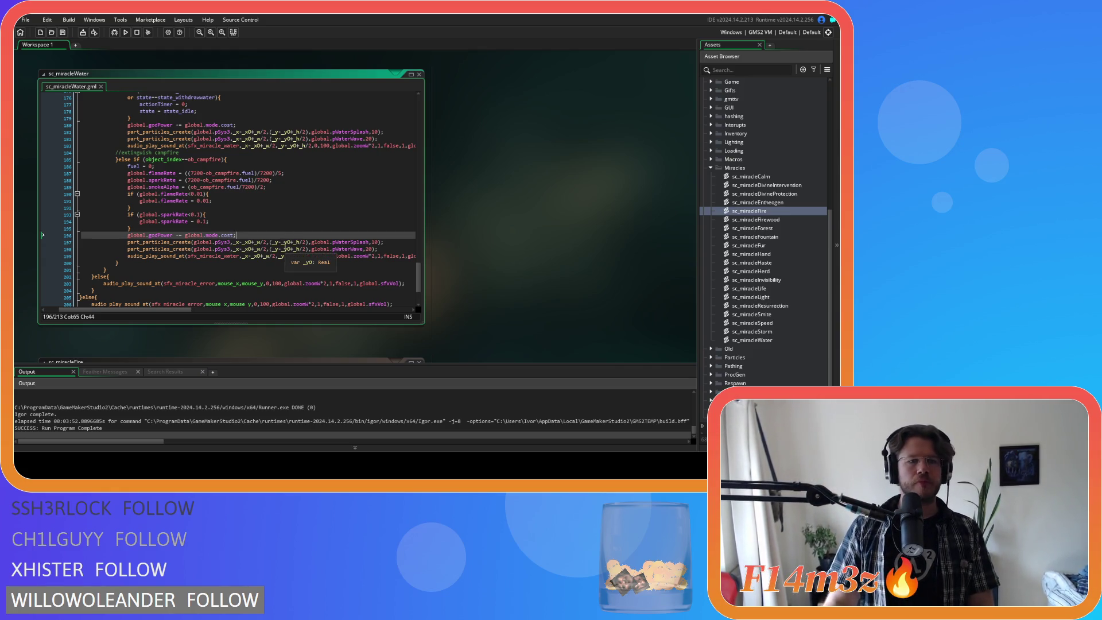
Review the human and campfire branch deductions, then build and run the game with F5
key("Up")
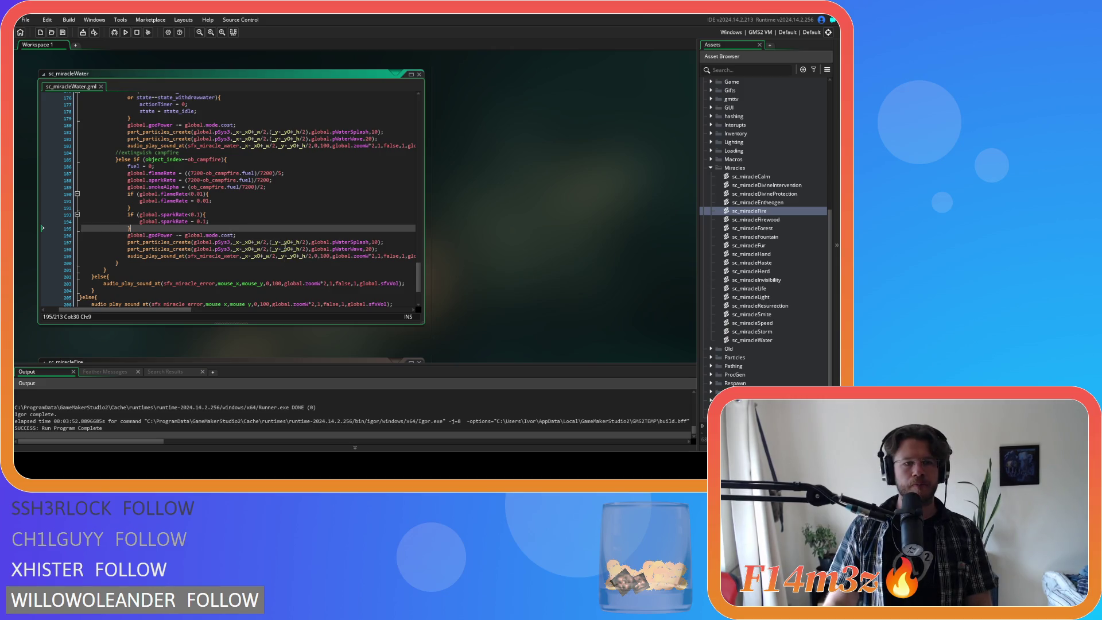
scroll(246, 218, "up", 3)
left_click(270, 195)
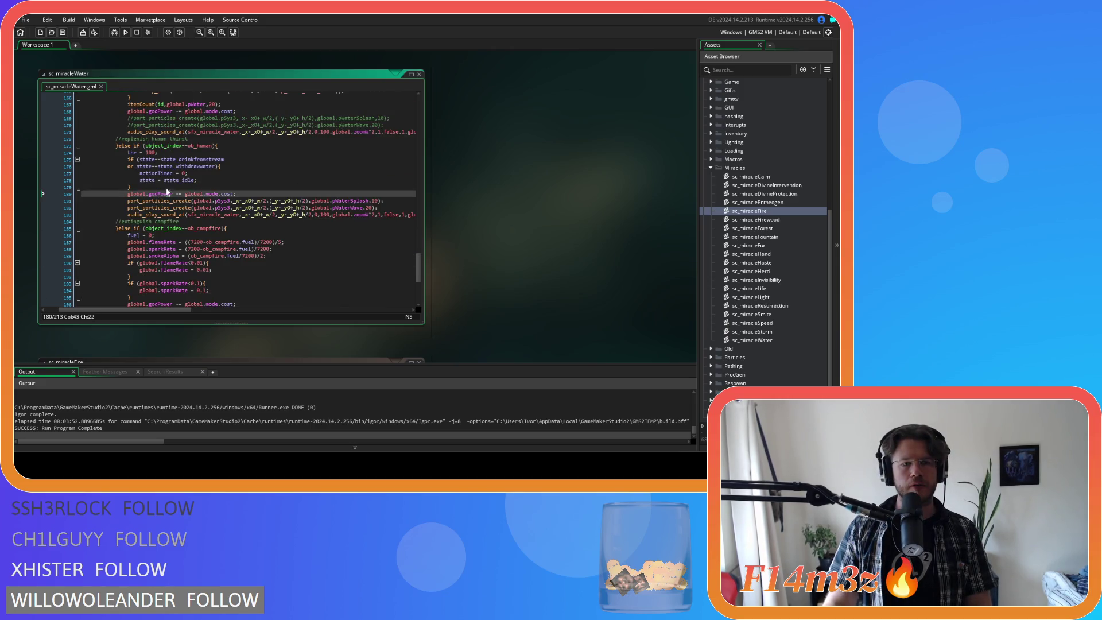
scroll(271, 196, "up", 2)
scroll(271, 197, "down", 8)
left_click(291, 201)
scroll(290, 201, "up", 9)
key("F5")
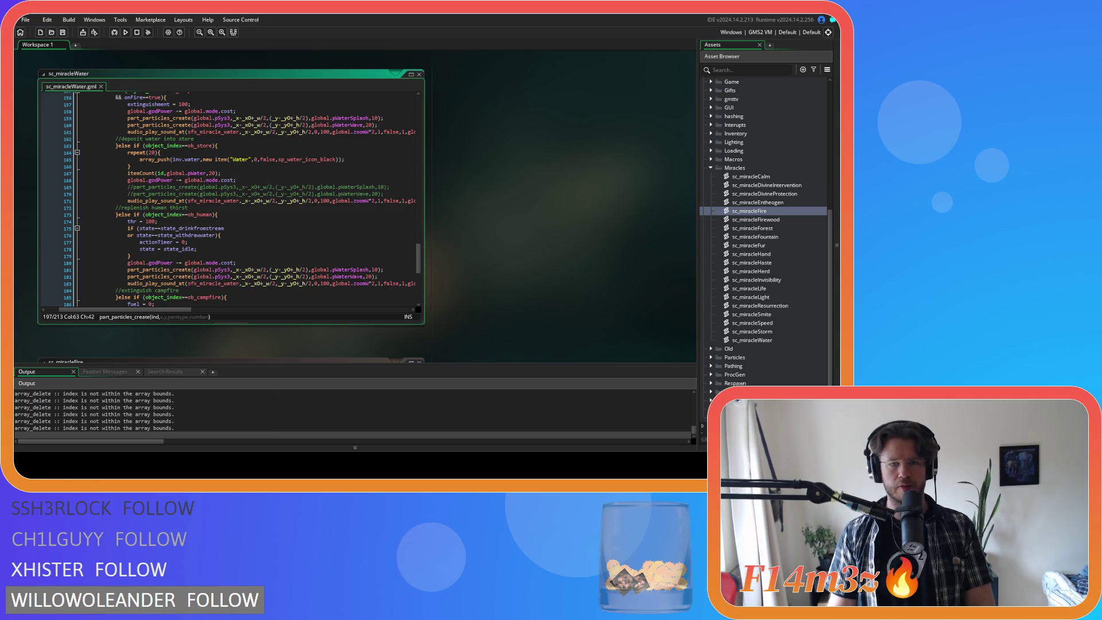
key("alt+Tab")
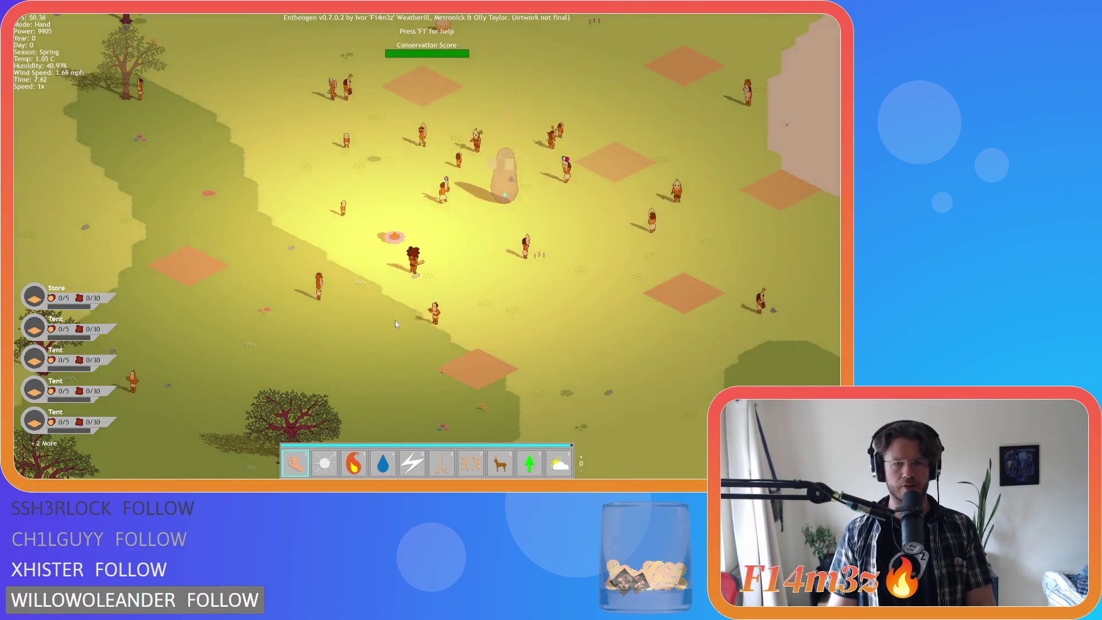
scroll(396, 318, "up", 3)
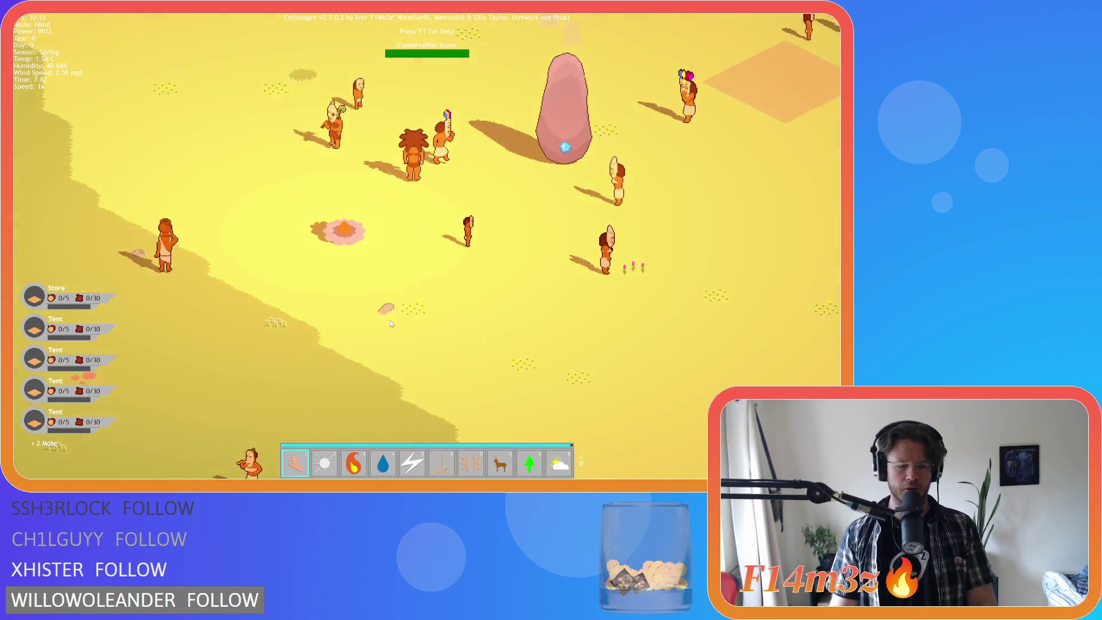
key("Escape")
key("y")
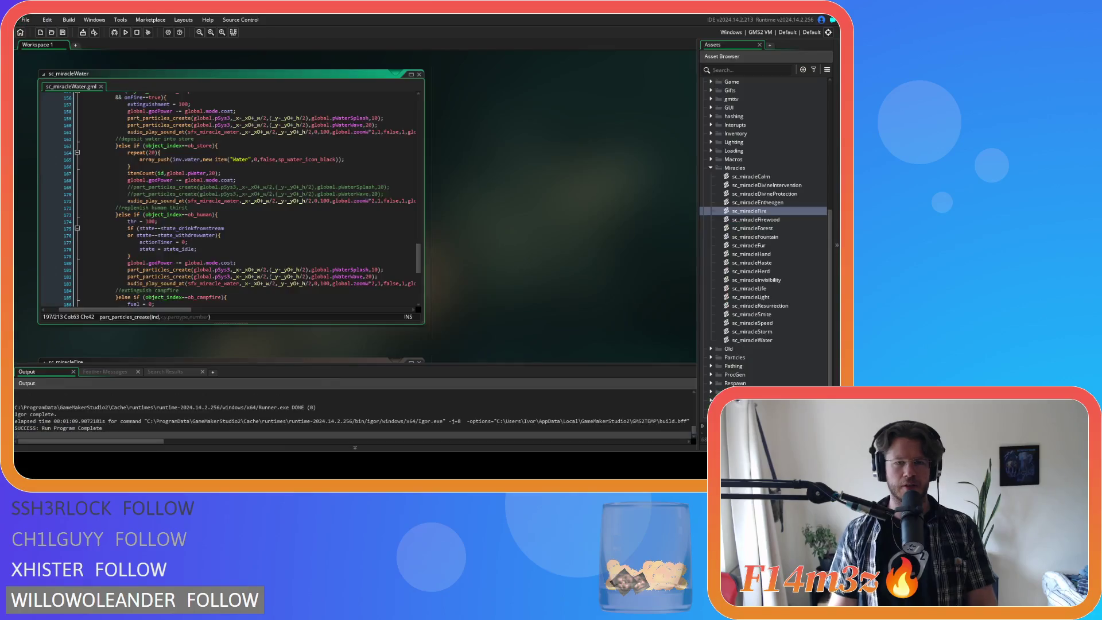
left_click(352, 201)
left_click(576, 196)
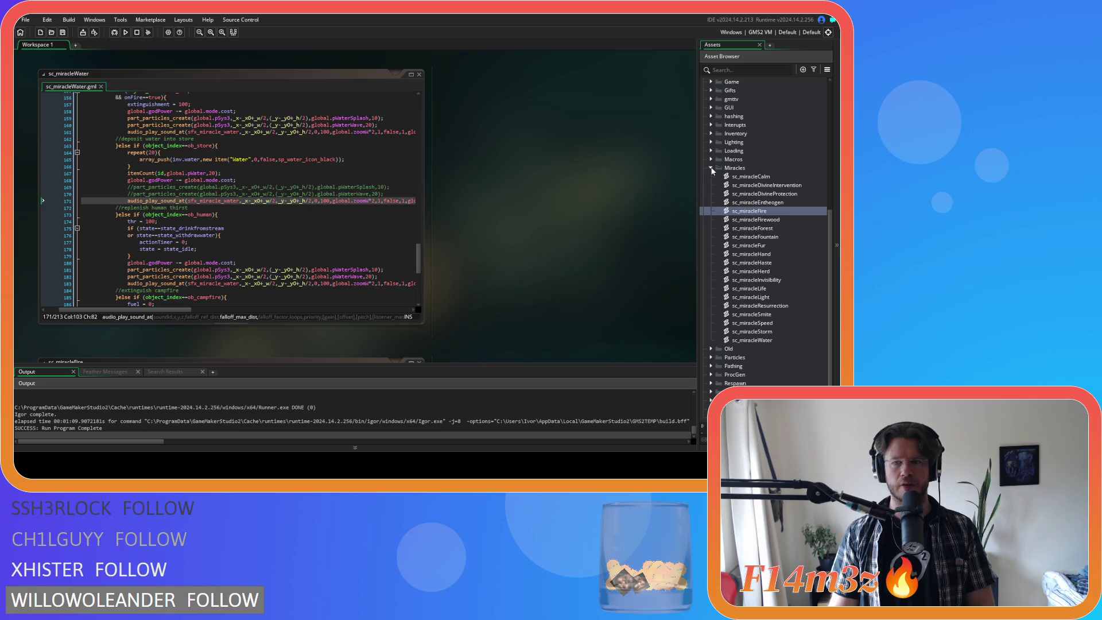
double_click(749, 211)
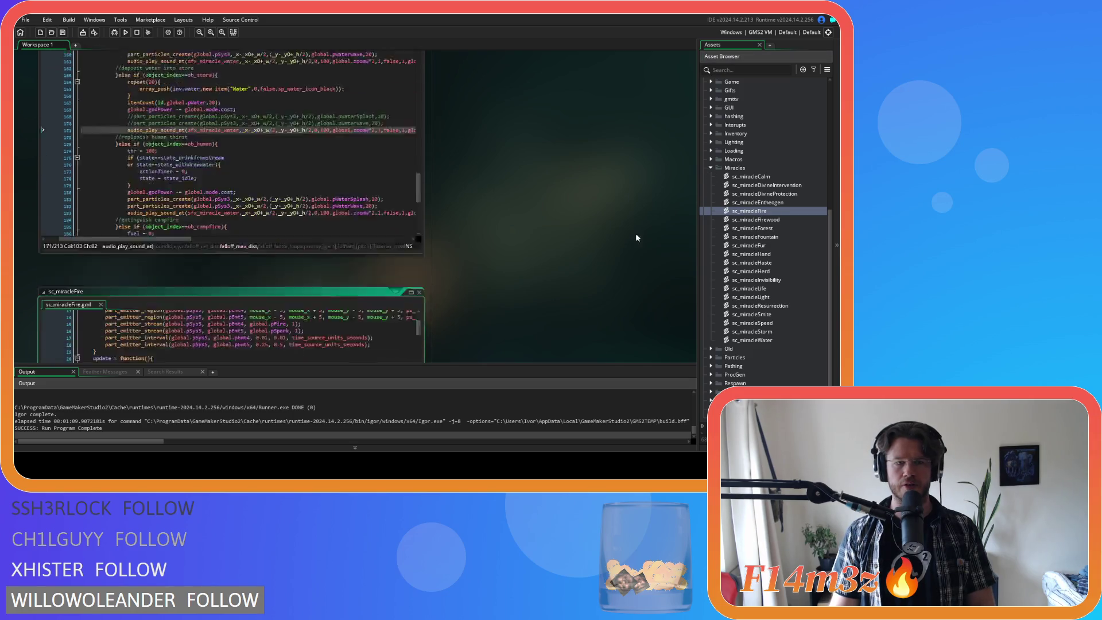
scroll(254, 269, "down", 5)
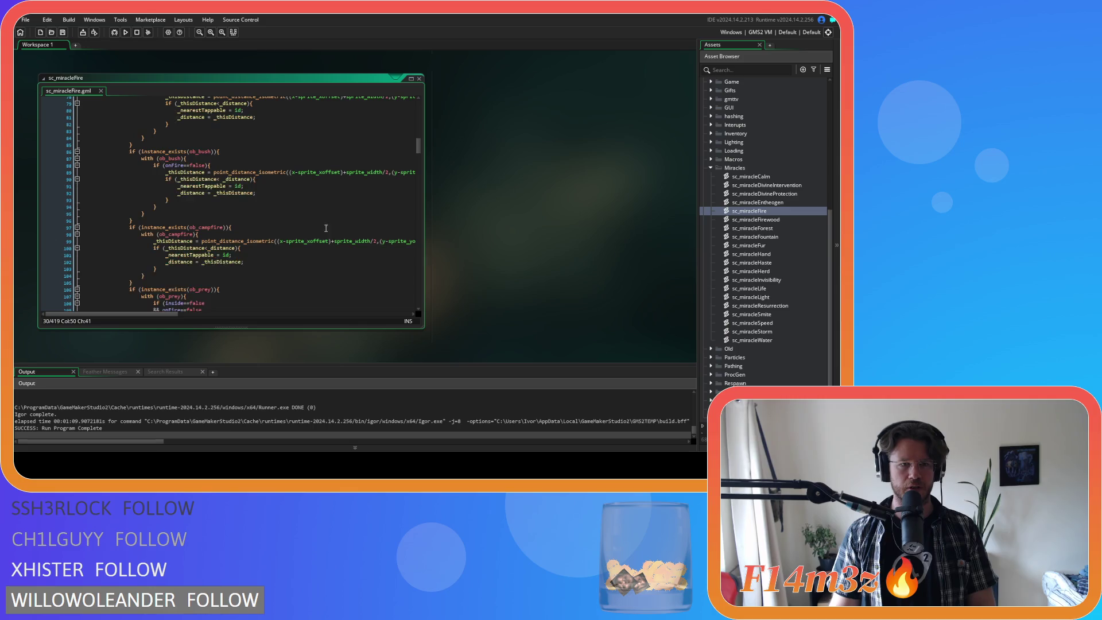
left_click_drag(418, 142, 423, 188)
scroll(424, 187, "down", 1)
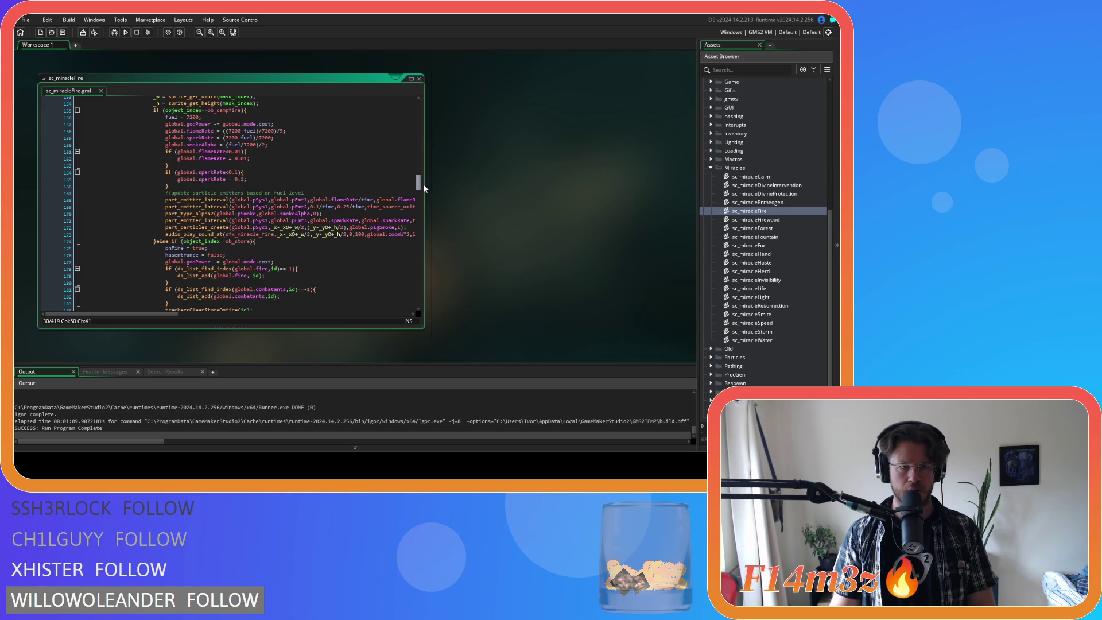
scroll(424, 188, "down", 1)
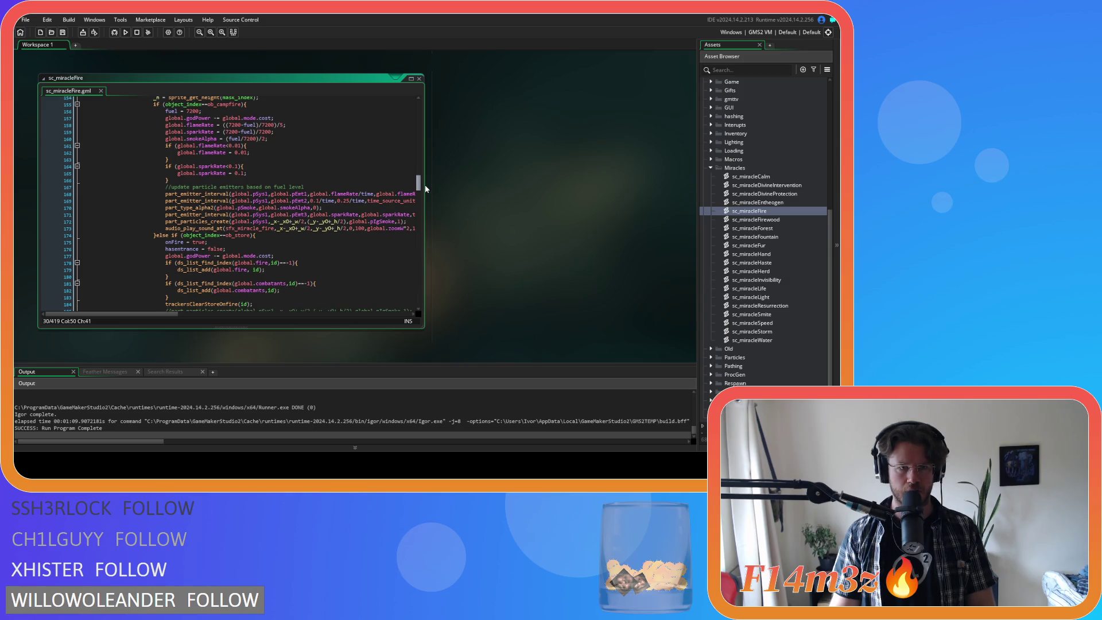
scroll(425, 188, "up", 6)
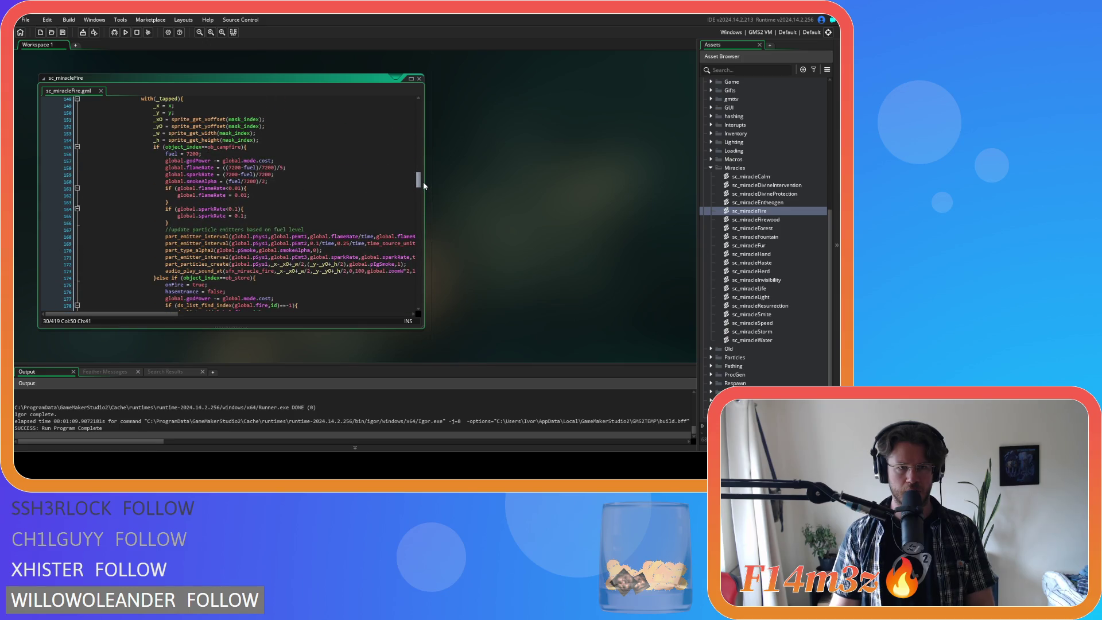
scroll(425, 186, "down", 4)
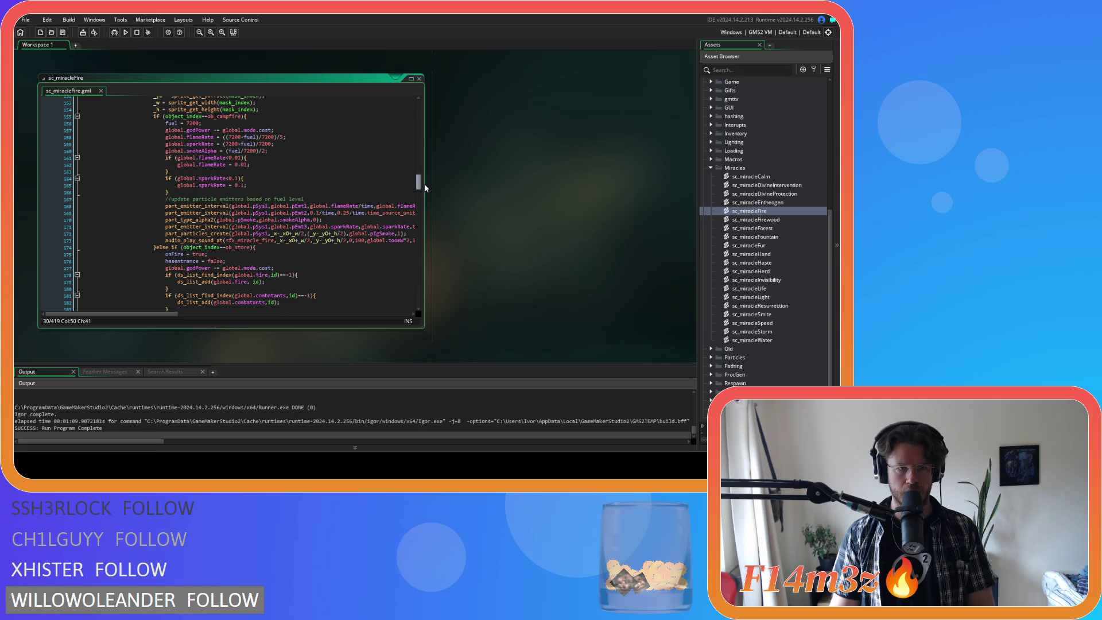
scroll(425, 187, "up", 1)
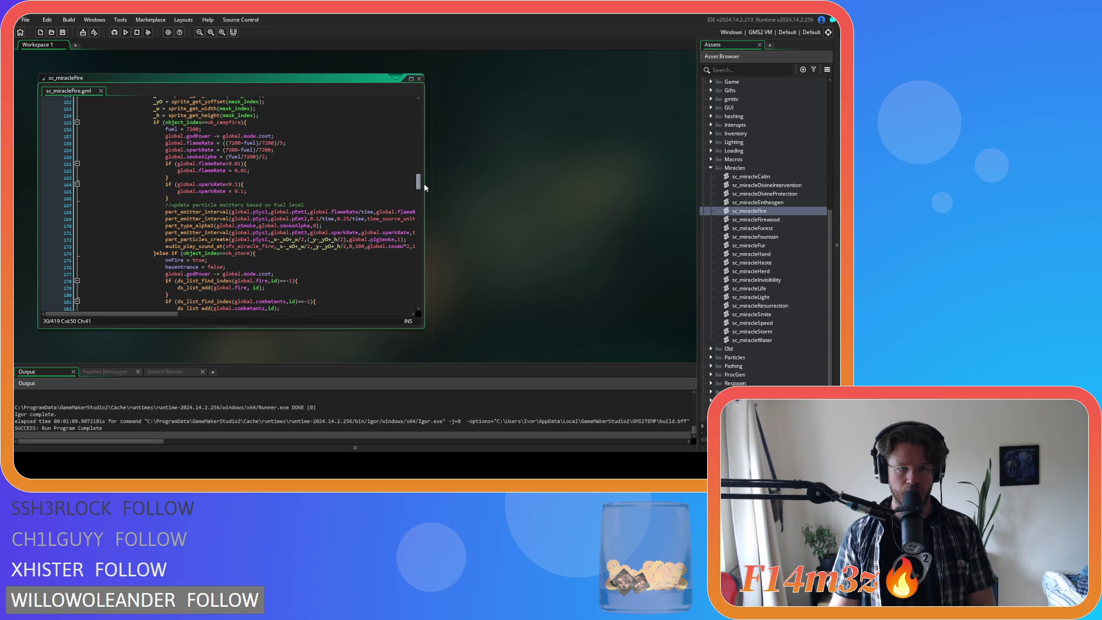
scroll(423, 184, "up", 5)
scroll(427, 190, "down", 20)
mouse_move(441, 249)
left_mouse_down()
mouse_move(440, 239)
mouse_move(428, 287)
mouse_move(436, 177)
mouse_move(442, 186)
left_mouse_up()
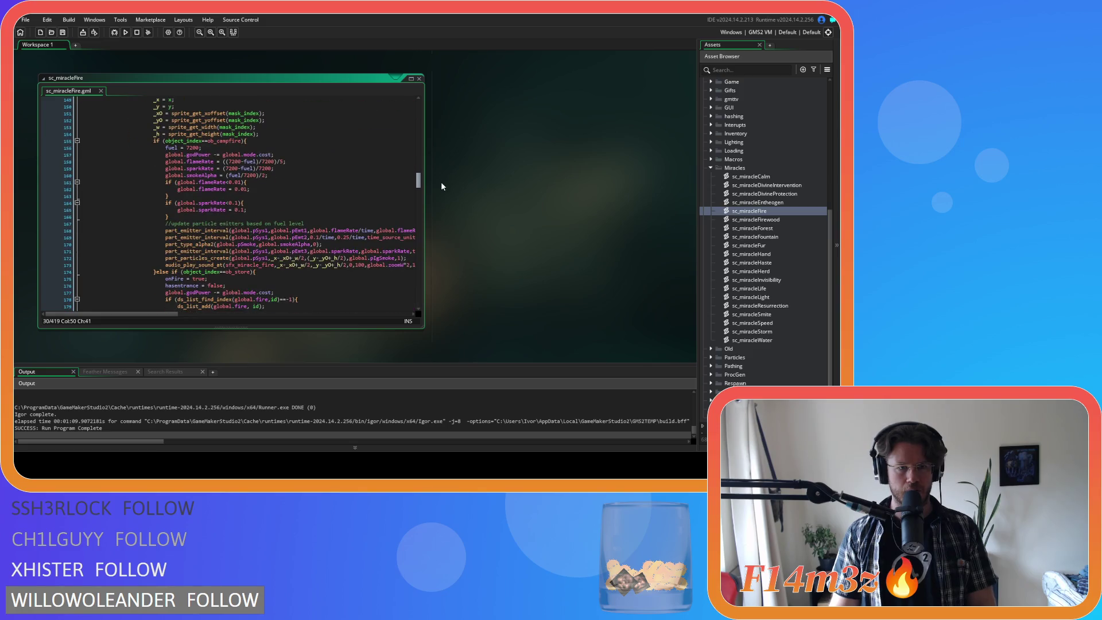
scroll(287, 265, "down", 2)
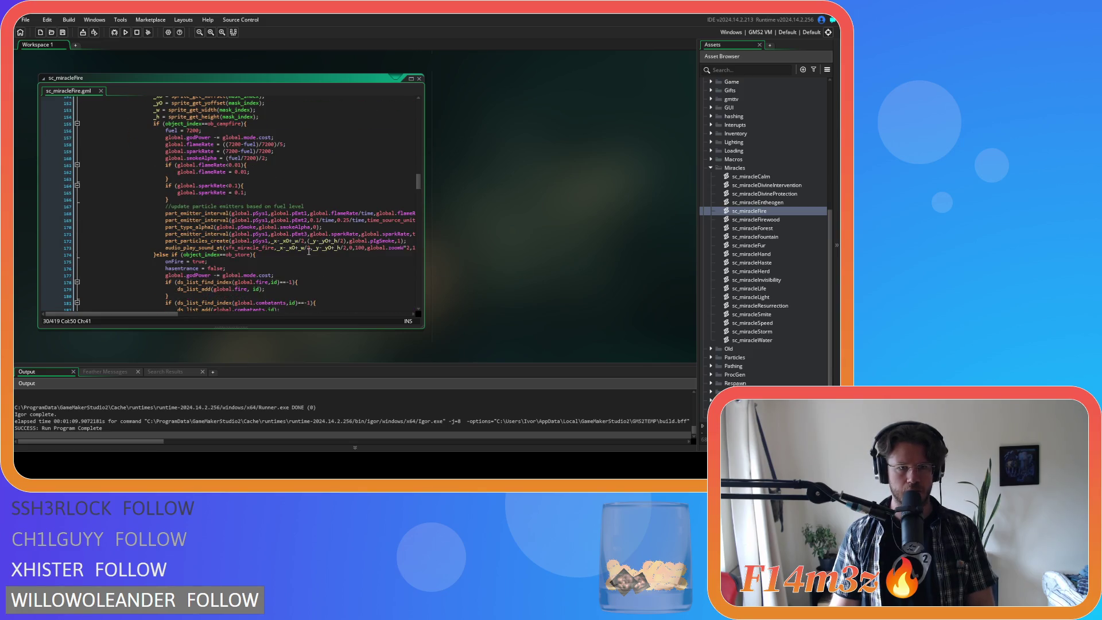
scroll(309, 252, "up", 3)
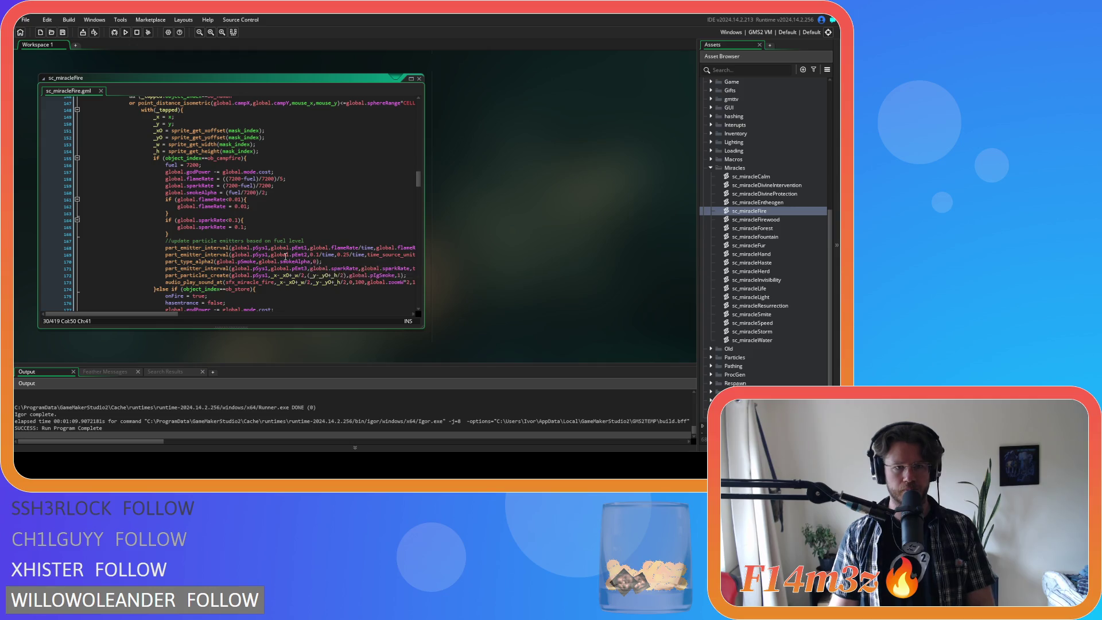
scroll(287, 251, "down", 2)
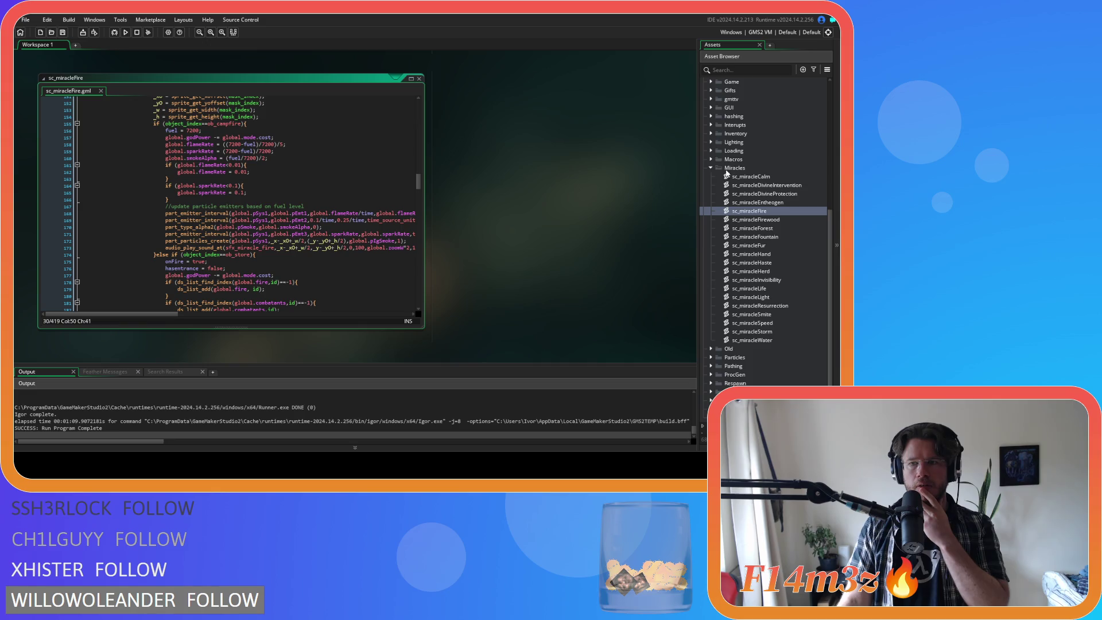
scroll(731, 175, "up", 5)
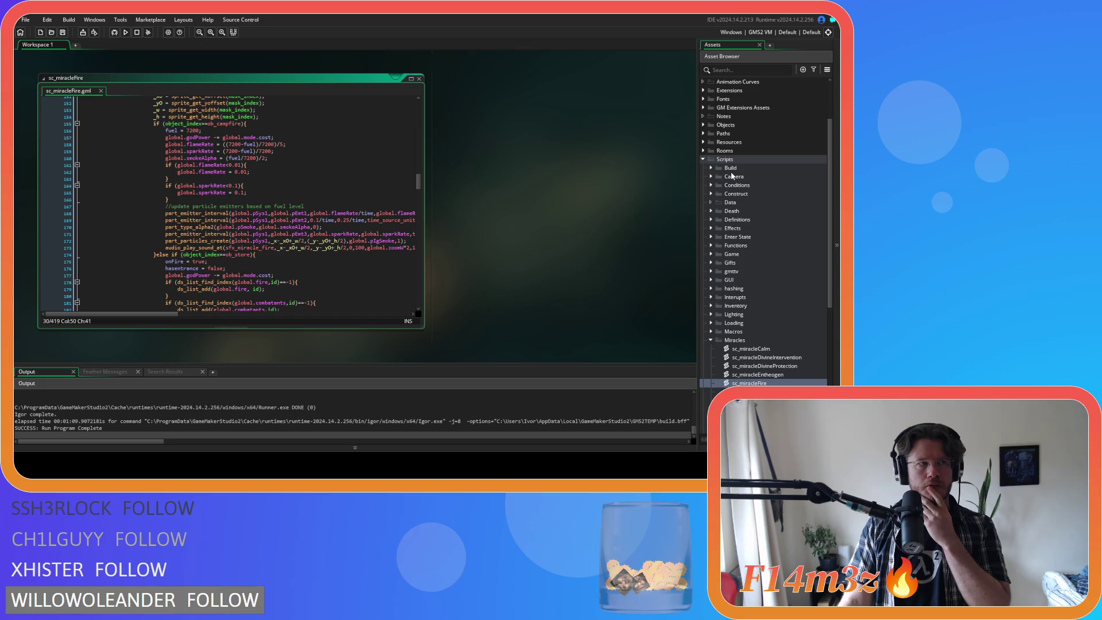
Expand Objects > Animal > Human in the Asset Browser and open ob_human
scroll(721, 173, "up", 2)
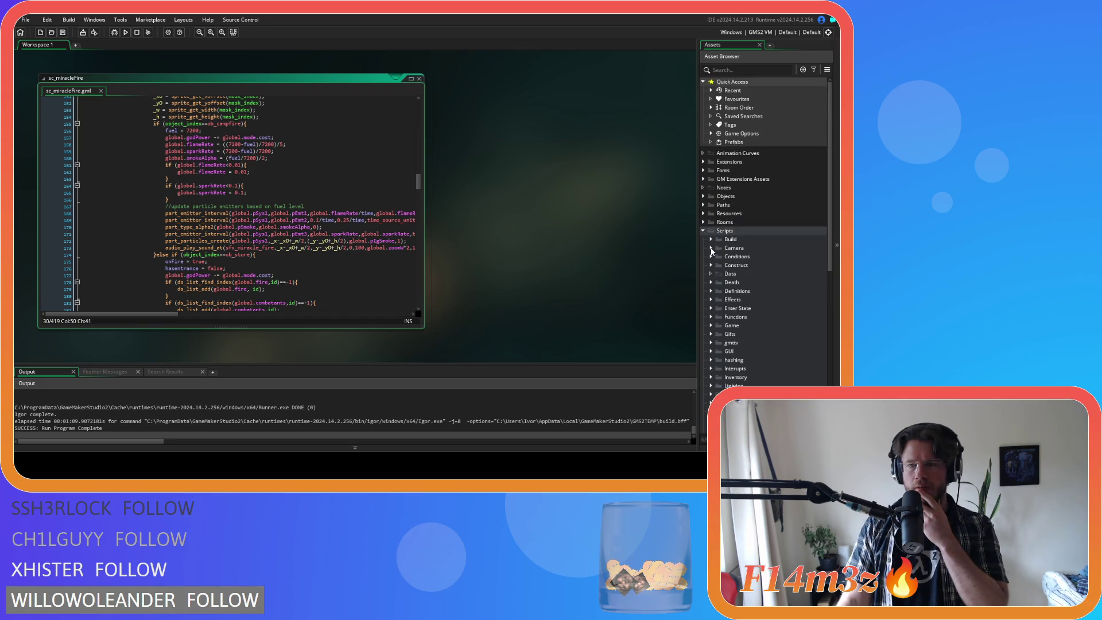
left_click(703, 197)
left_click(711, 205)
double_click(731, 215)
left_click(738, 223)
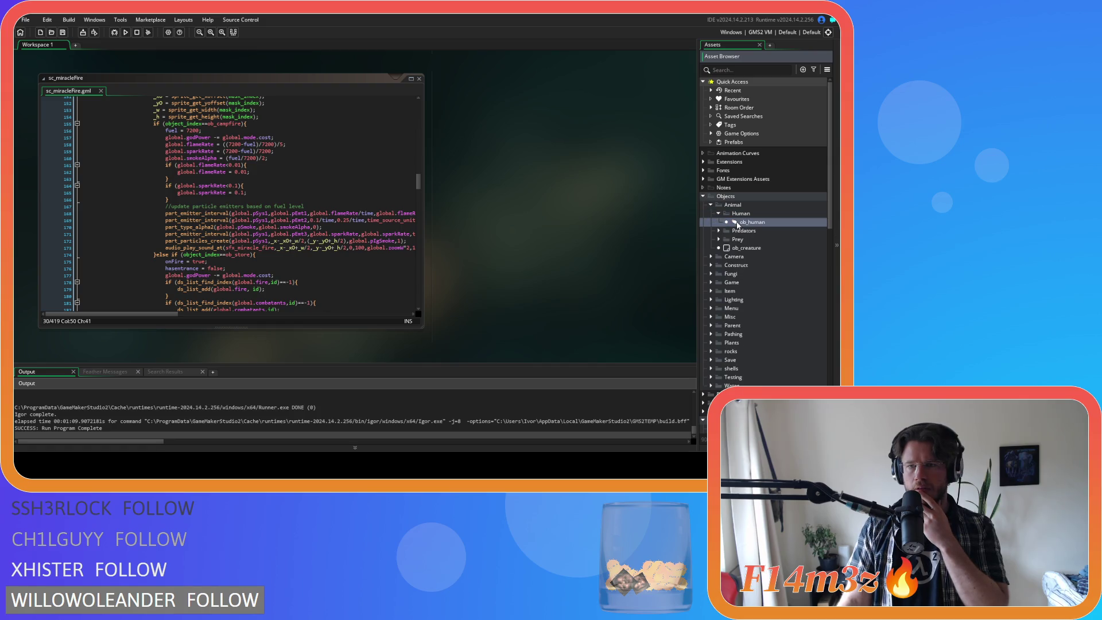
double_click(737, 224)
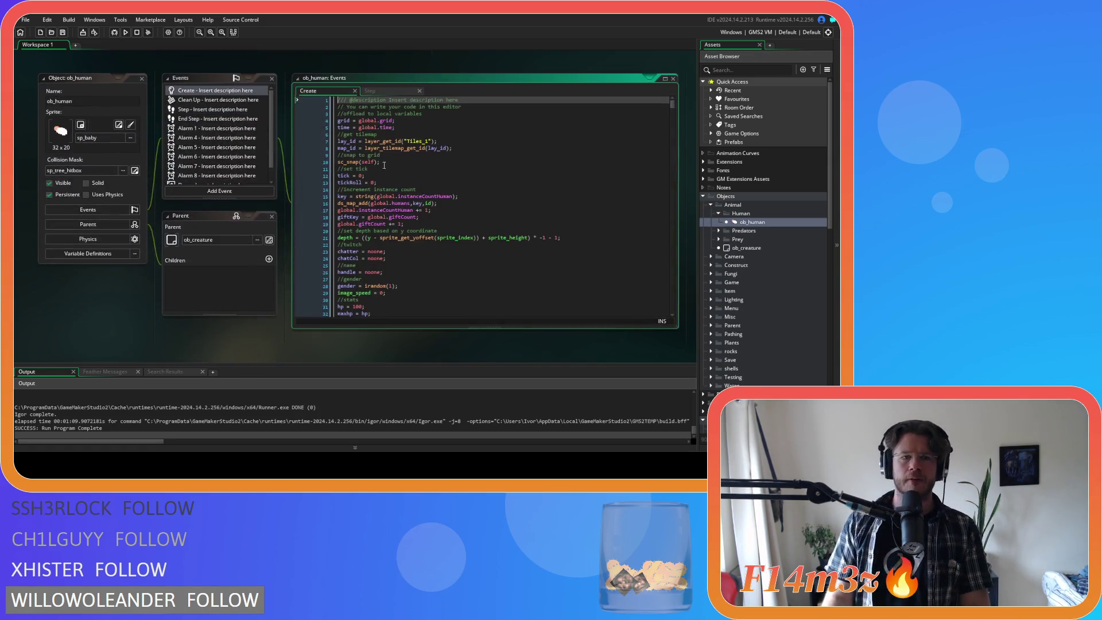
Search the ob_human Create code for state_feedfire and review the firewood-feeding block
left_click(384, 135)
key("ctrl+f")
type("state")
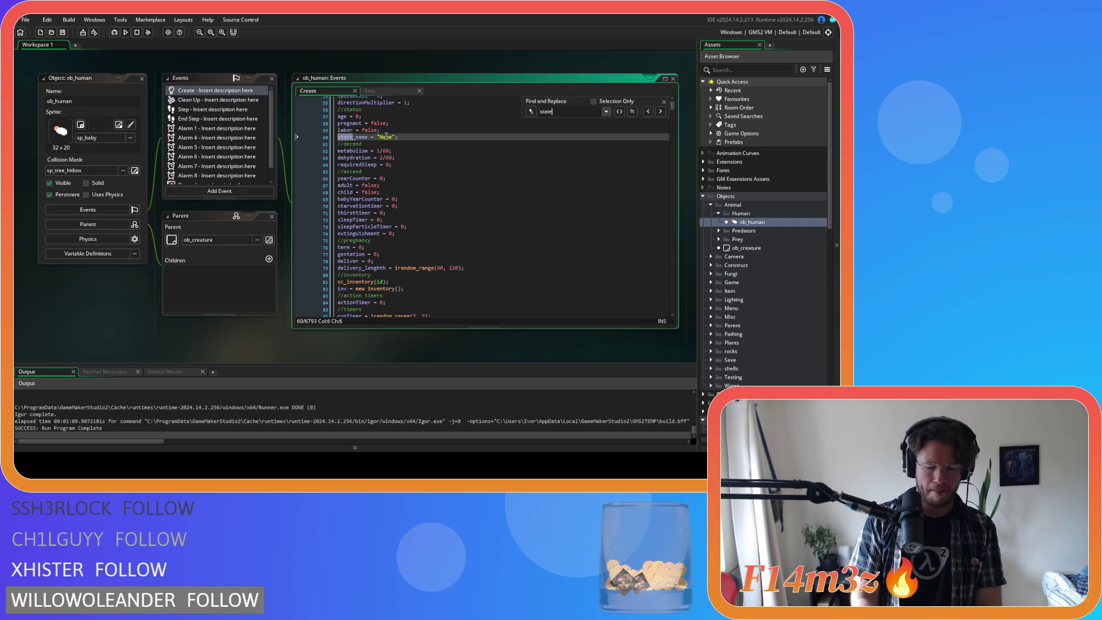
type("_feedfire")
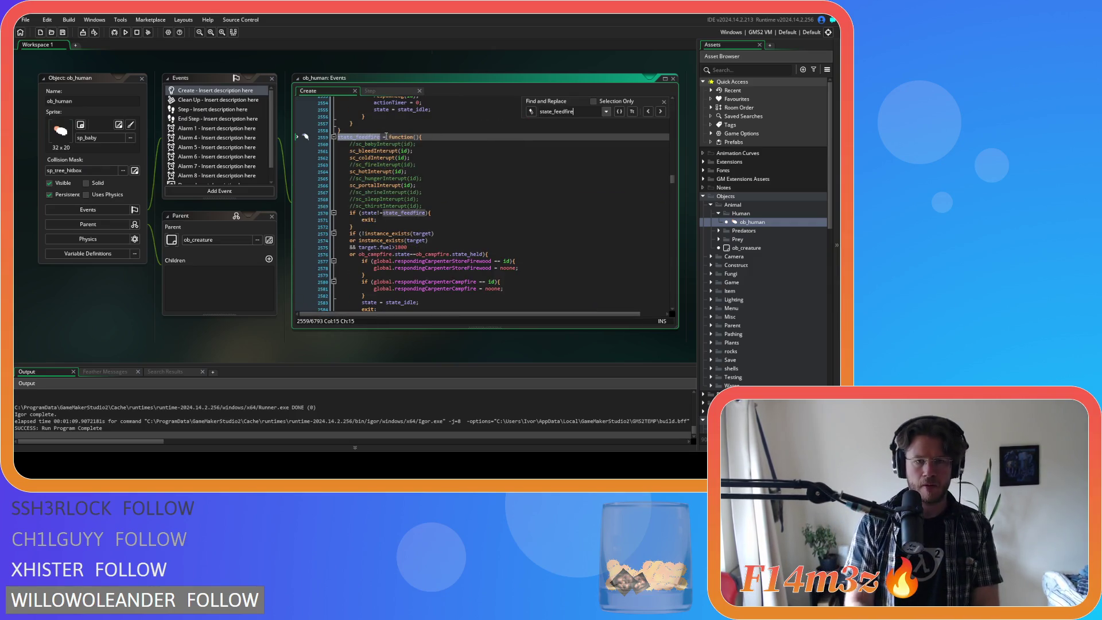
scroll(479, 227, "down", 5)
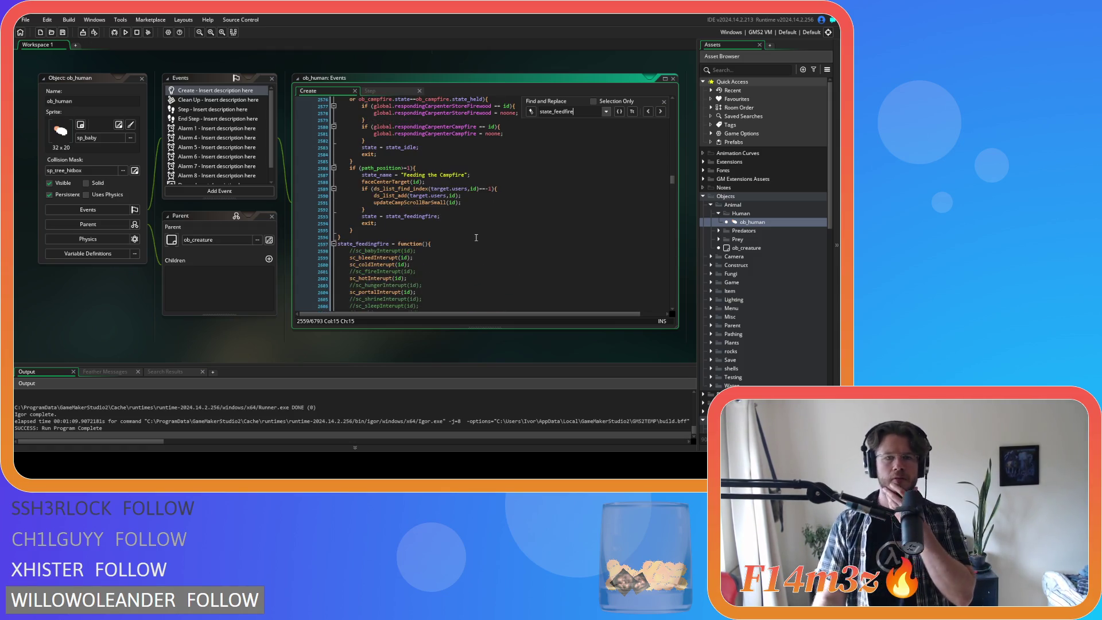
scroll(476, 236, "up", 3)
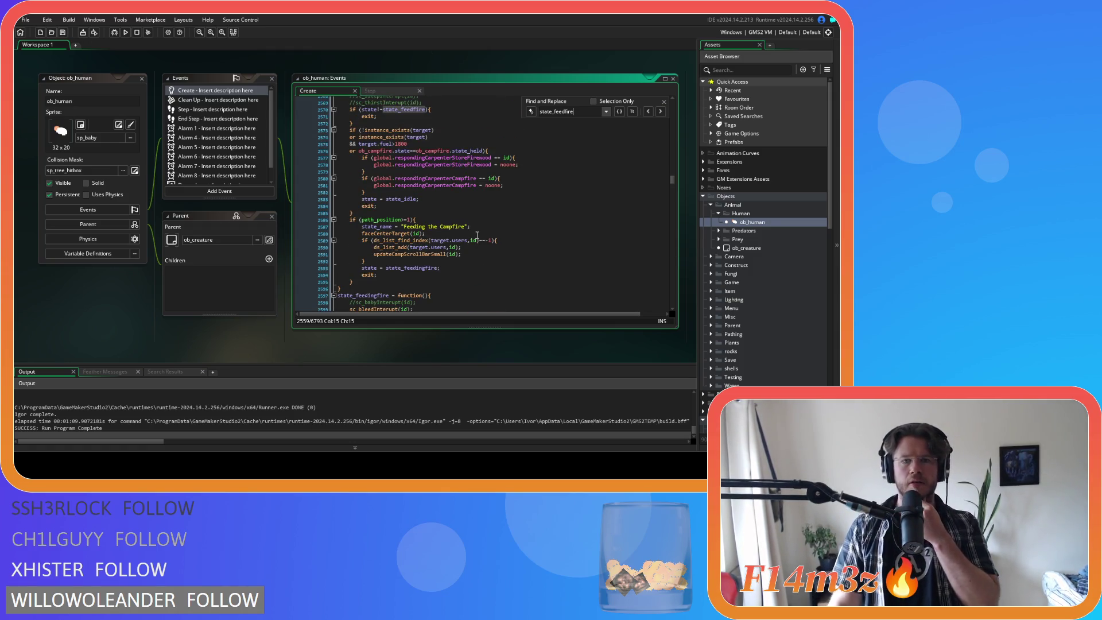
scroll(478, 229, "down", 9)
scroll(481, 224, "down", 12)
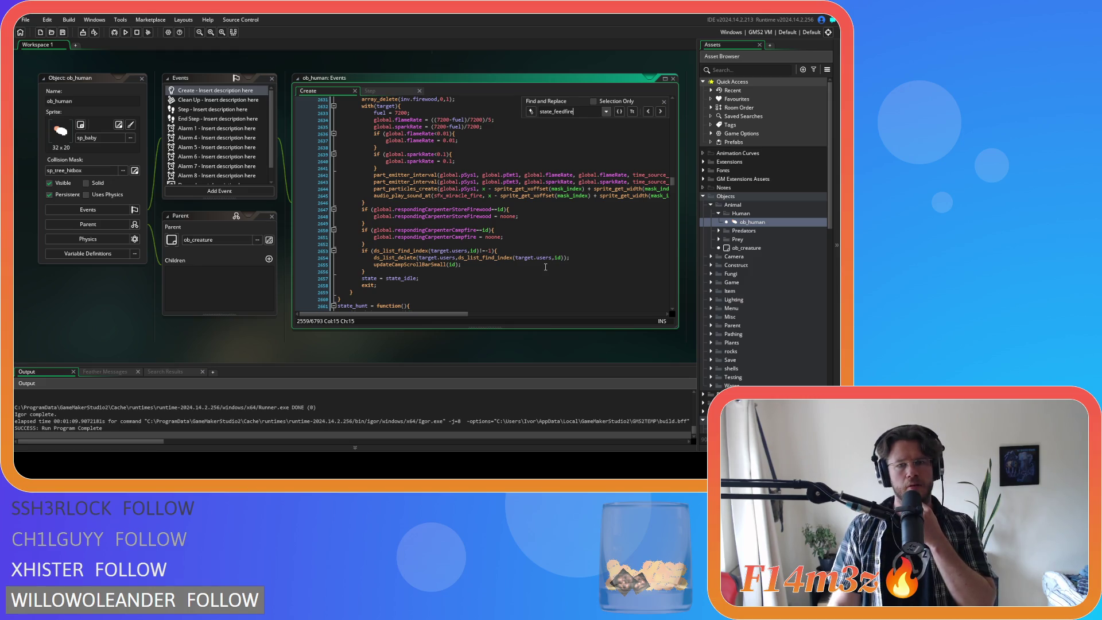
scroll(545, 266, "up", 3)
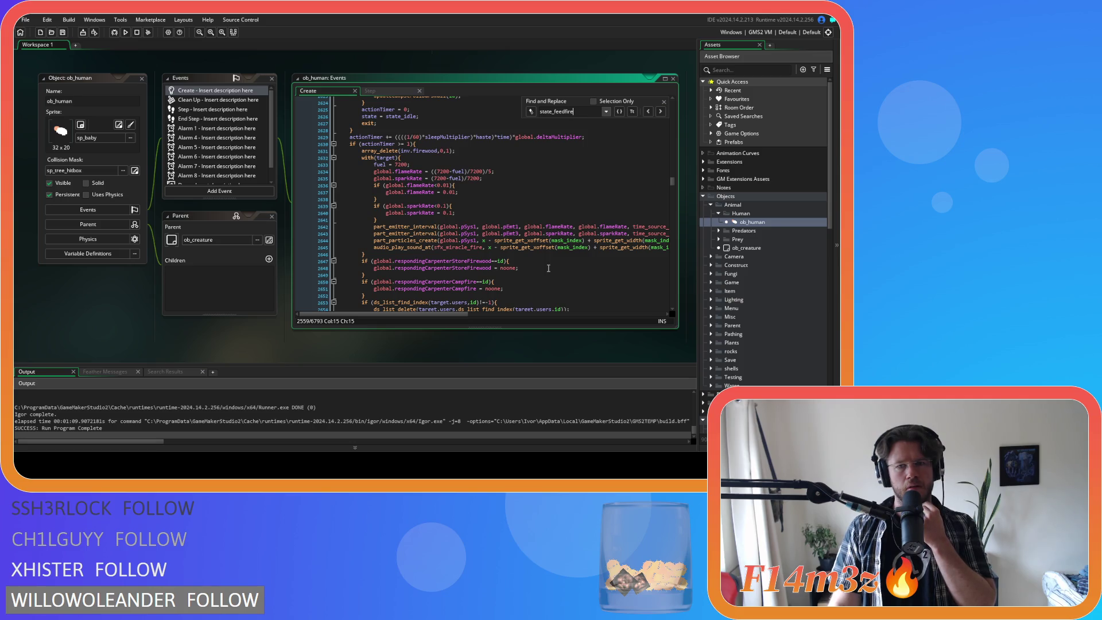
scroll(548, 268, "down", 2)
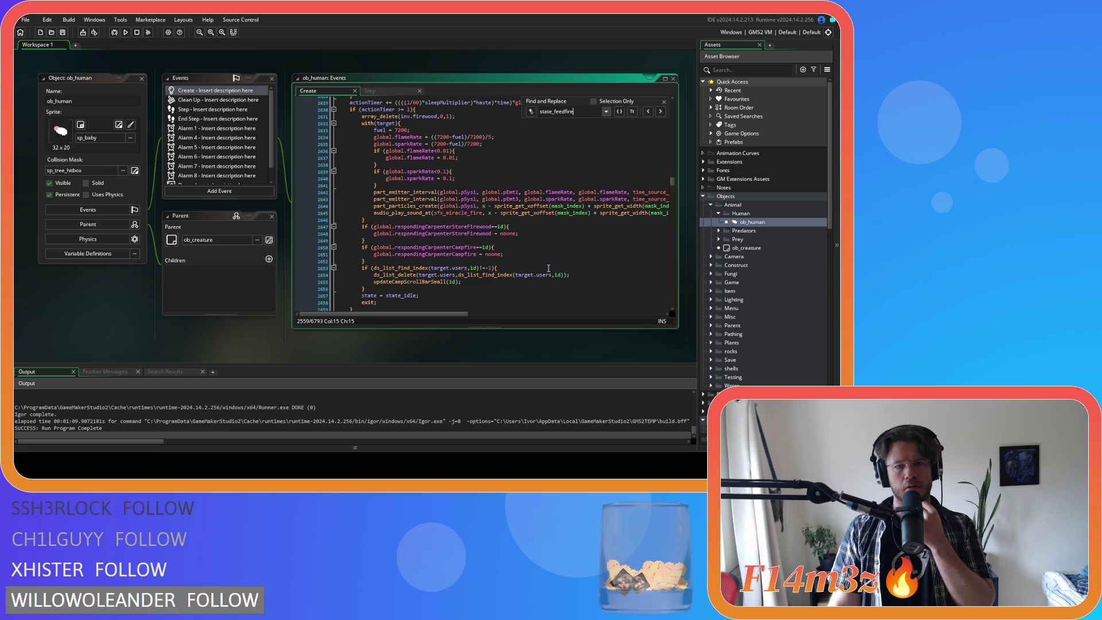
scroll(548, 268, "down", 1)
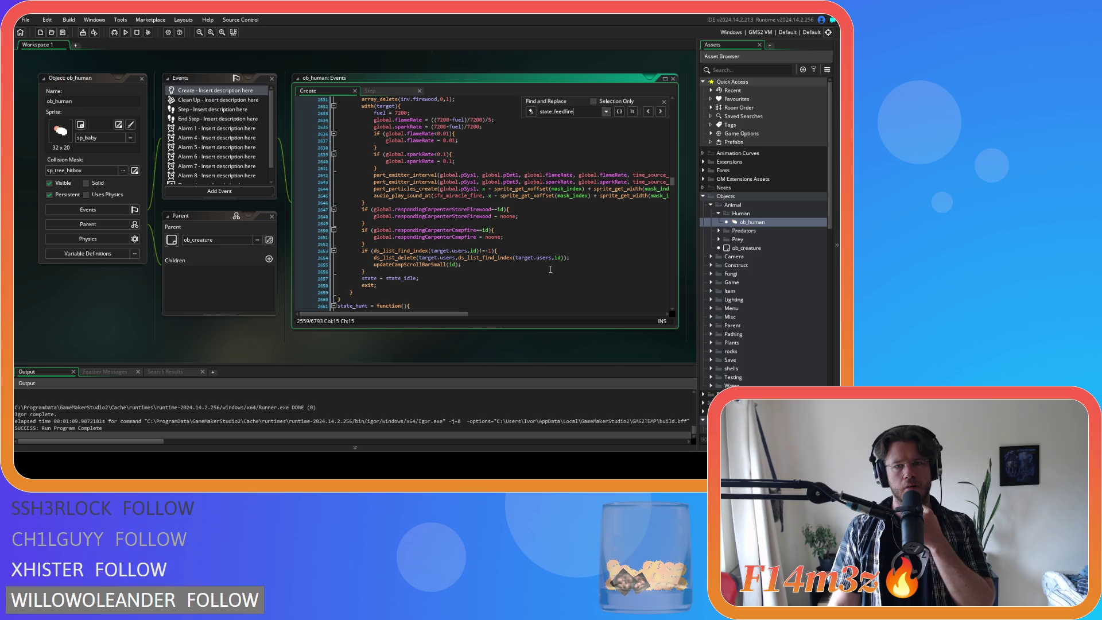
scroll(550, 269, "up", 1)
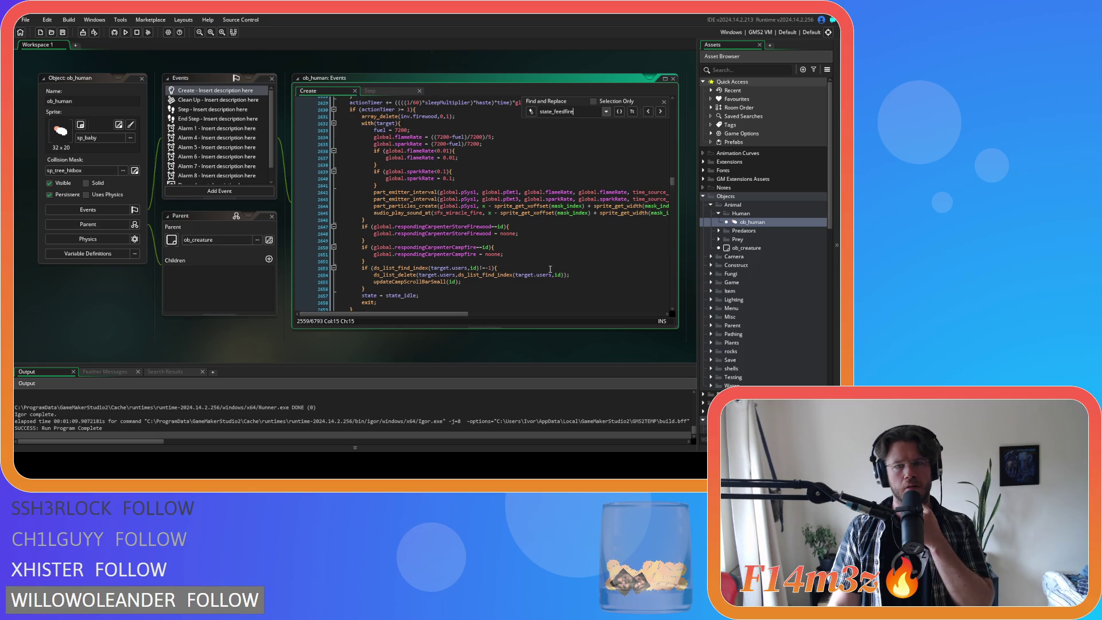
scroll(550, 270, "up", 2)
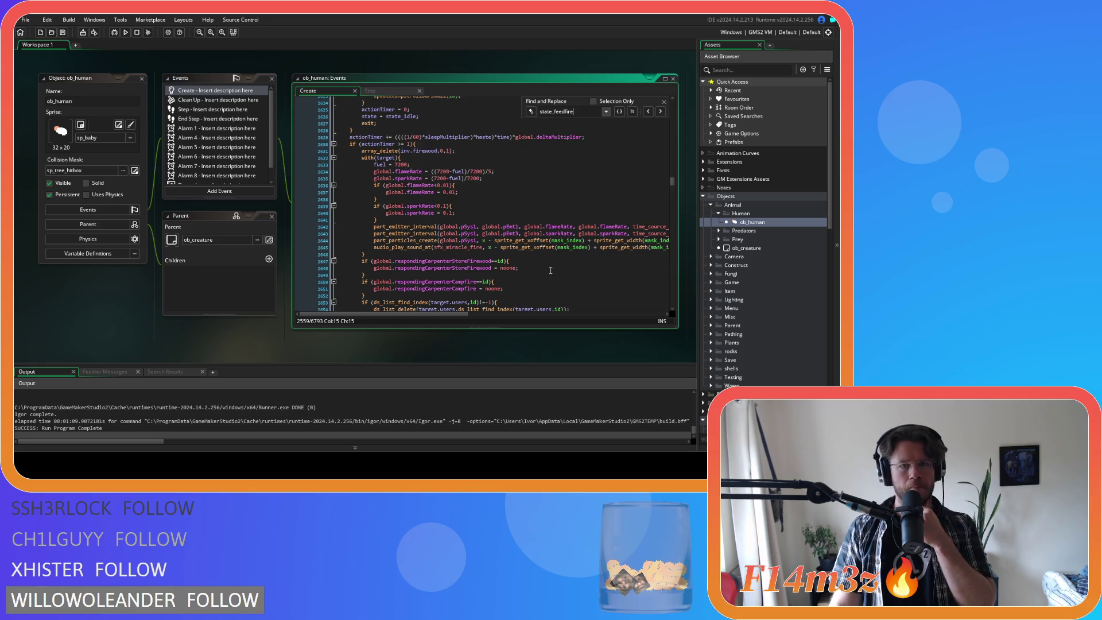
scroll(551, 269, "down", 6)
scroll(551, 269, "up", 9)
scroll(551, 269, "down", 2)
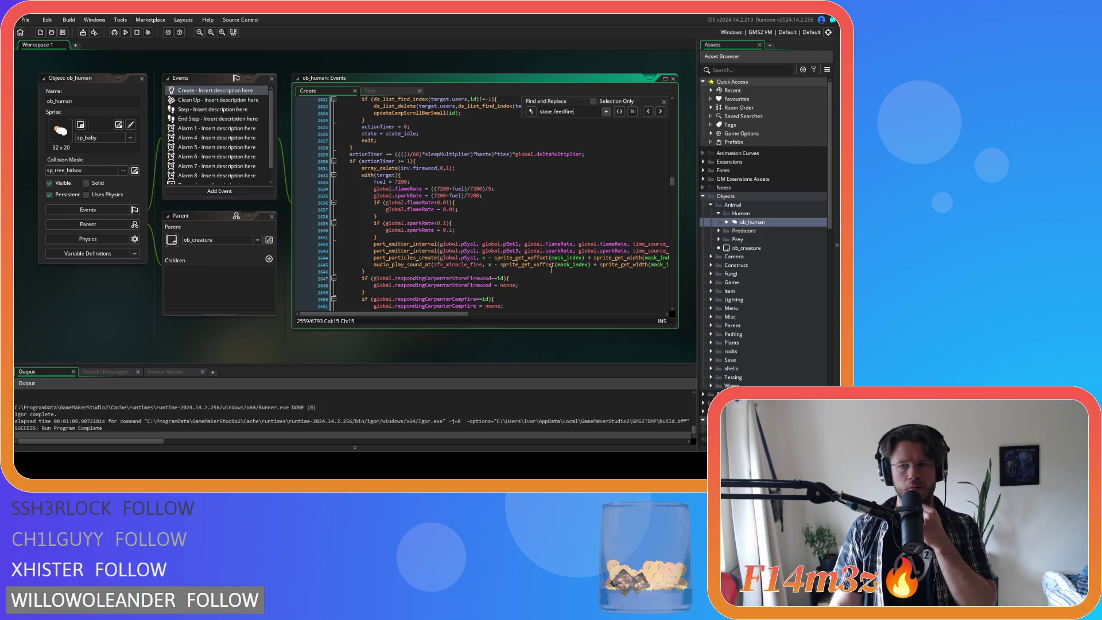
left_click(533, 224)
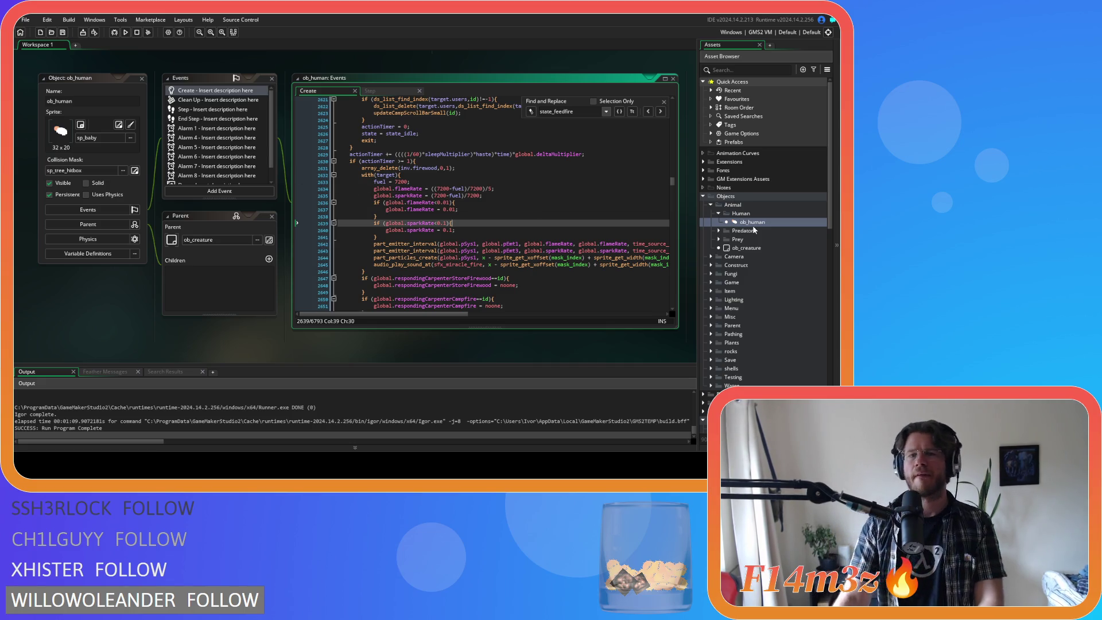
left_click(665, 102)
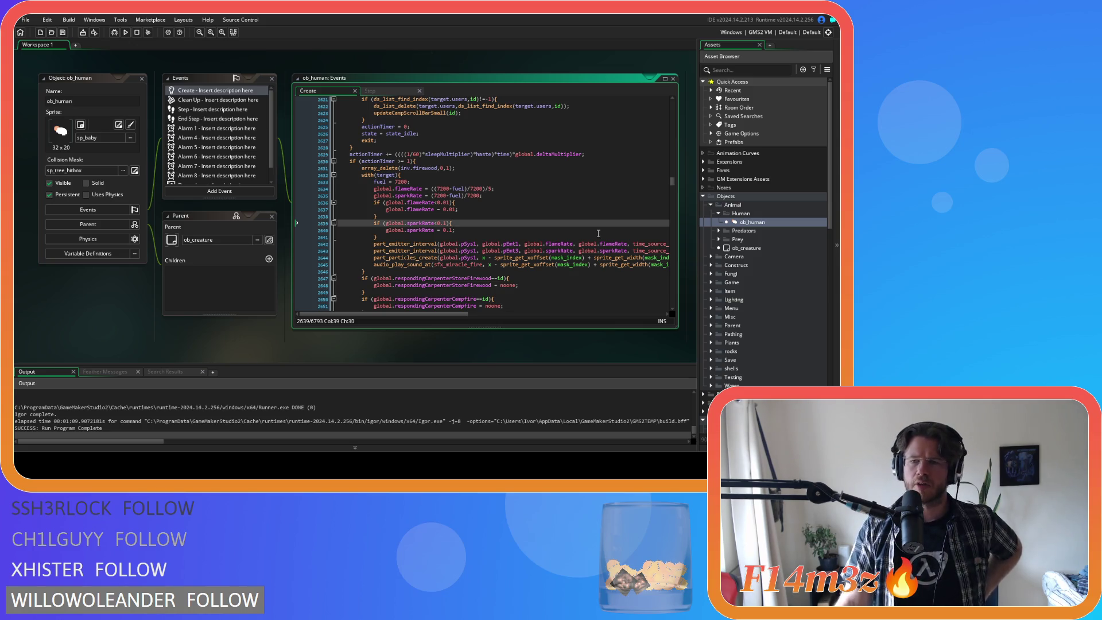
scroll(548, 242, "down", 2)
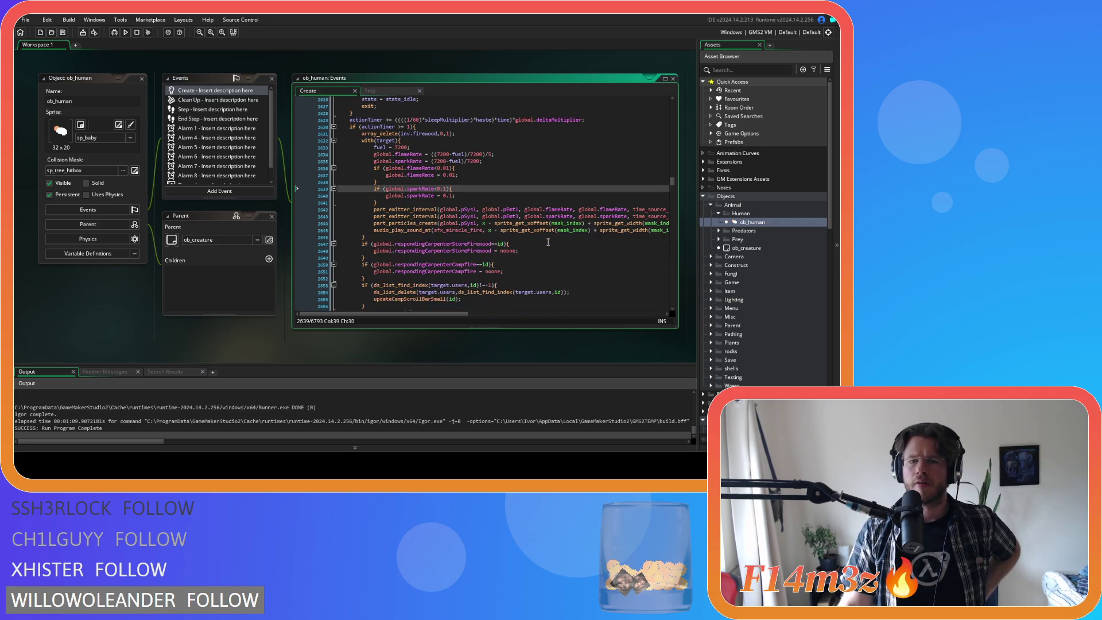
scroll(548, 242, "up", 2)
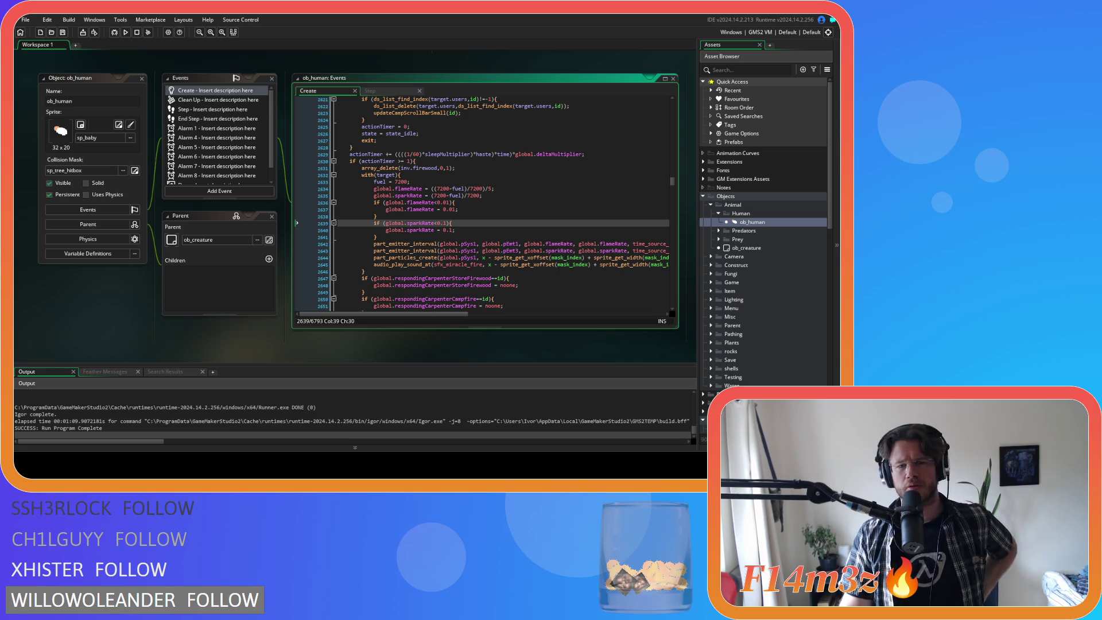
left_click(557, 250)
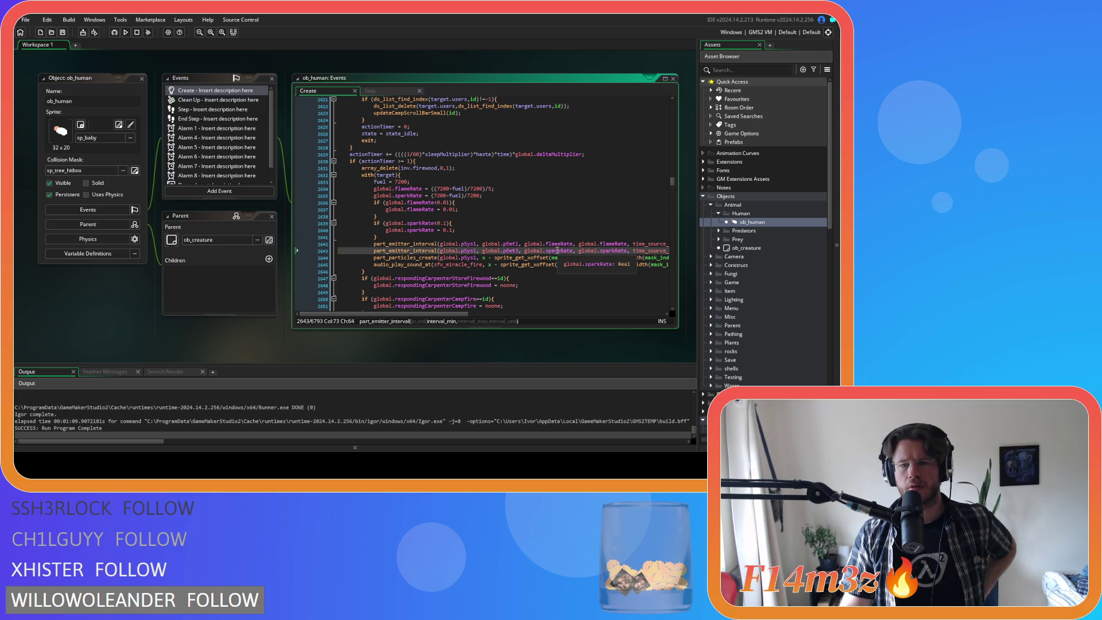